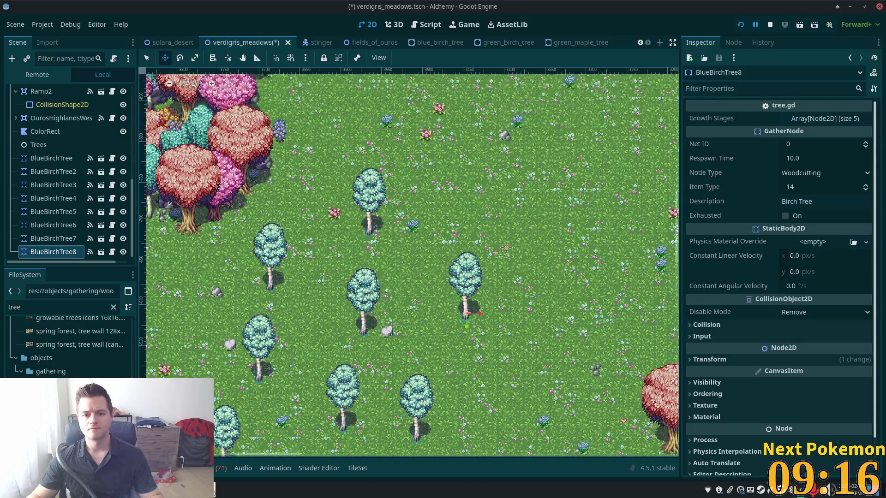
# - Duplicate the birch tree into BlueBirchTree9 and BlueBirchTree10, placing them among the meadow trees
pyautogui.hotkey('ctrl', 'd')
pyautogui.moveTo(466, 350); pyautogui.dragTo(464, 223)
pyautogui.moveTo(481, 57)
pyautogui.mouseDown()
pyautogui.moveTo(422, 187)
pyautogui.moveTo(392, 157)
pyautogui.moveTo(411, 180)
pyautogui.mouseUp()
pyautogui.hotkey('ctrl', 'd')
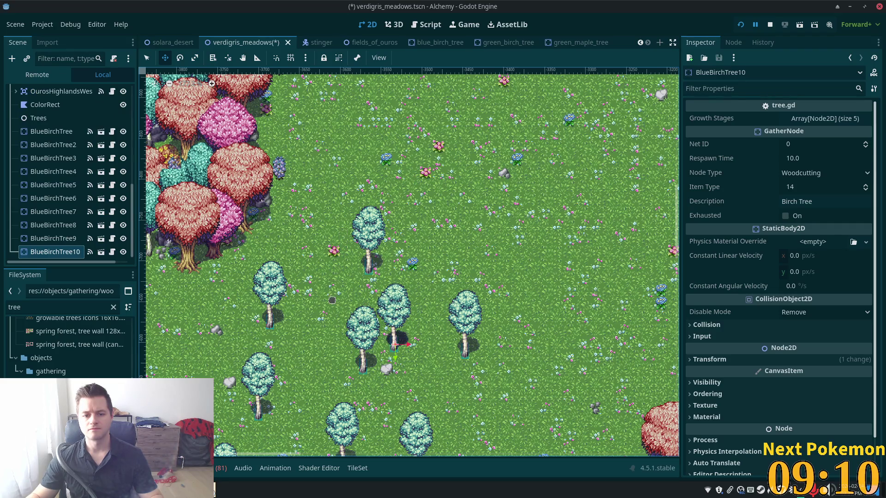
pyautogui.moveTo(341, 233)
pyautogui.mouseDown()
pyautogui.moveTo(230, 251)
pyautogui.moveTo(230, 239)
pyautogui.moveTo(167, 262)
pyautogui.moveTo(179, 266)
pyautogui.moveTo(179, 252)
pyautogui.mouseUp()
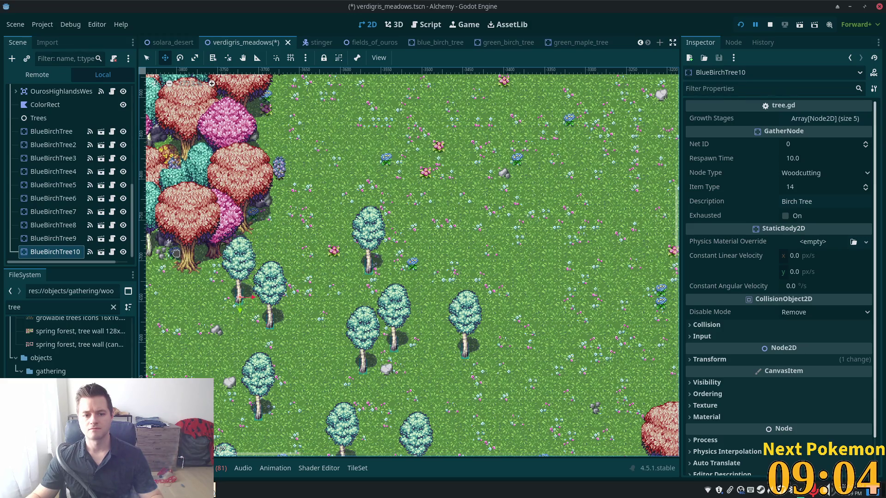
pyautogui.scroll(-5, 407, 250)
# - Add BlueBirchTree11 and BlueBirchTree12 as copies placed in the lower meadow
pyautogui.hotkey('ctrl', 'd')
pyautogui.moveTo(323, 272)
pyautogui.mouseDown()
pyautogui.moveTo(271, 357)
pyautogui.moveTo(313, 374)
pyautogui.moveTo(312, 425)
pyautogui.moveTo(329, 436)
pyautogui.moveTo(327, 427)
pyautogui.mouseUp()
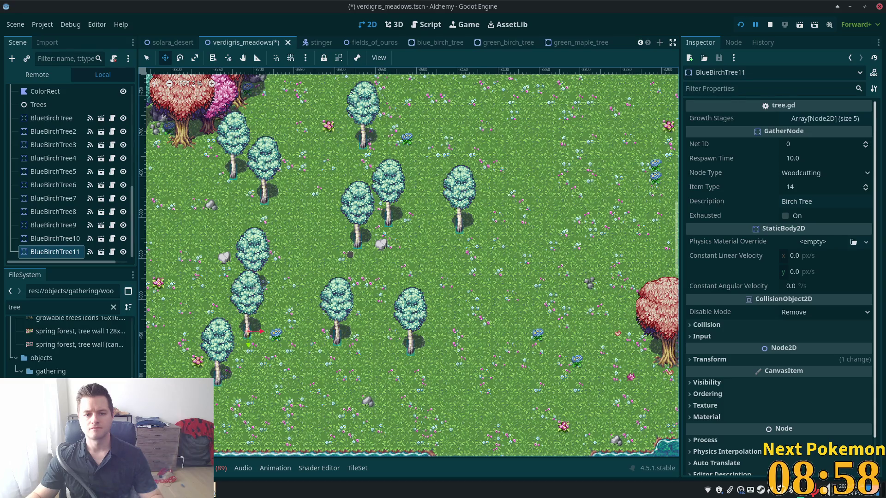
pyautogui.moveTo(441, 216); pyautogui.dragTo(569, 227)
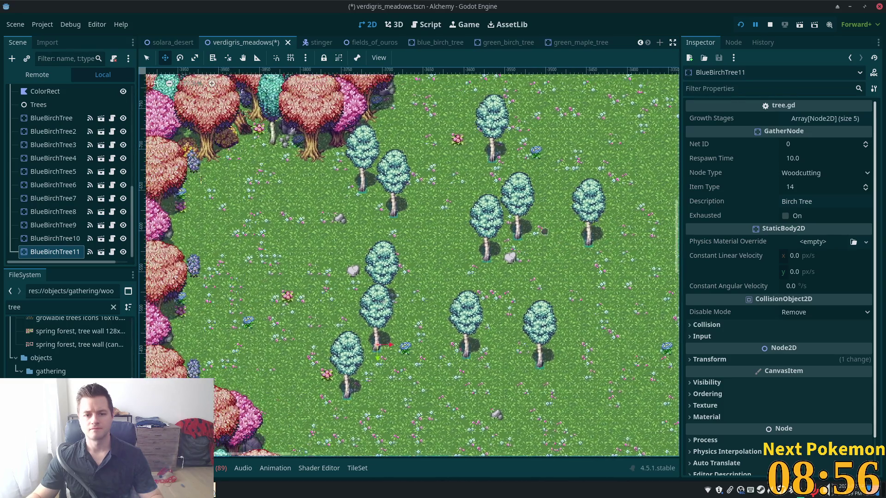
pyautogui.hotkey('ctrl', 'd')
pyautogui.moveTo(524, 315)
pyautogui.mouseDown()
pyautogui.moveTo(579, 323)
pyautogui.moveTo(547, 295)
pyautogui.moveTo(536, 303)
pyautogui.moveTo(563, 268)
pyautogui.moveTo(552, 249)
pyautogui.moveTo(637, 277)
pyautogui.moveTo(599, 259)
pyautogui.moveTo(673, 240)
pyautogui.mouseUp()
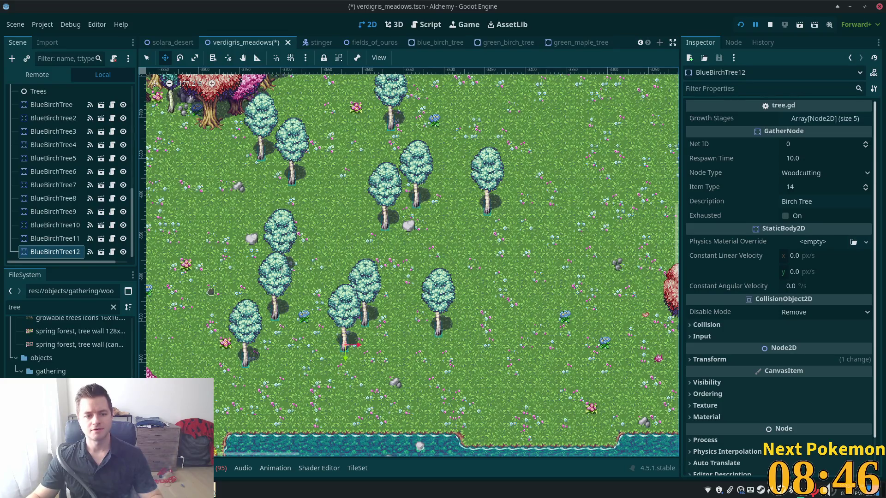
pyautogui.scroll(2, 62, 194)
pyautogui.scroll(-2, 63, 200)
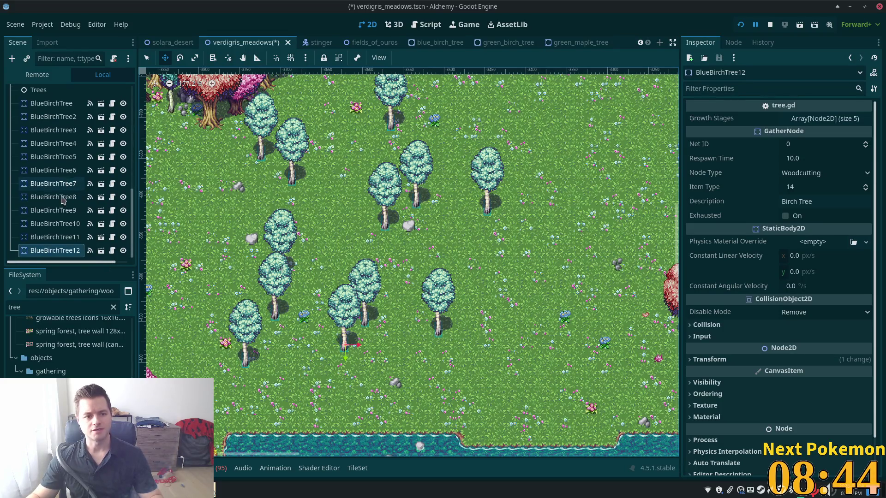
pyautogui.click(51, 103)
# - Select all twelve birch trees, then cancel the deletion to keep them
pyautogui.keyDown('shift'); pyautogui.click(46, 250); pyautogui.keyUp('shift')
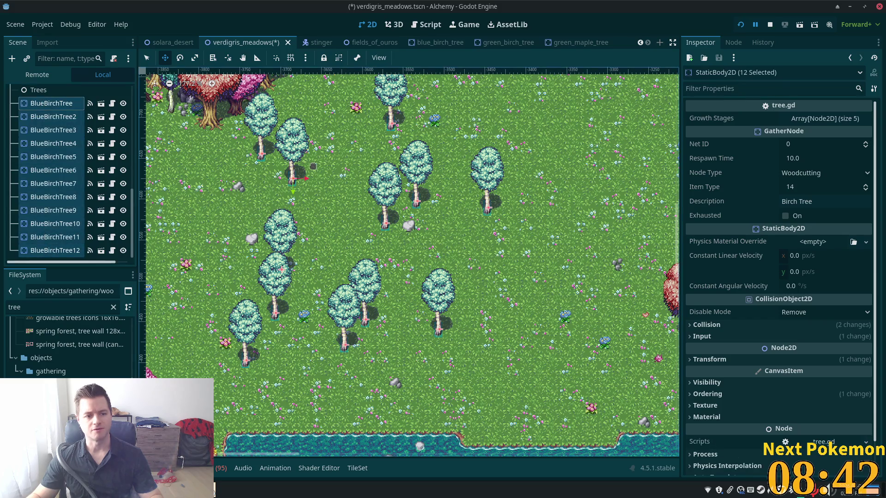
pyautogui.moveTo(44, 105)
pyautogui.mouseDown()
pyautogui.moveTo(39, 89)
pyautogui.moveTo(38, 153)
pyautogui.mouseUp()
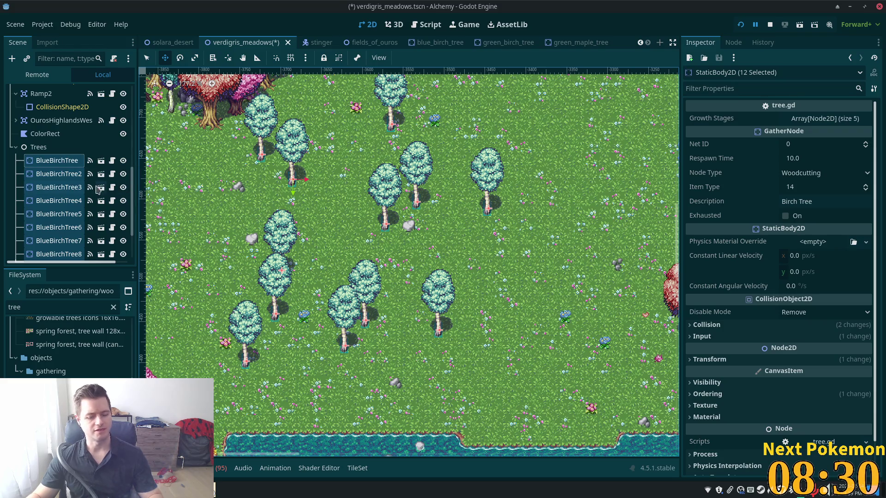
pyautogui.press('Delete')
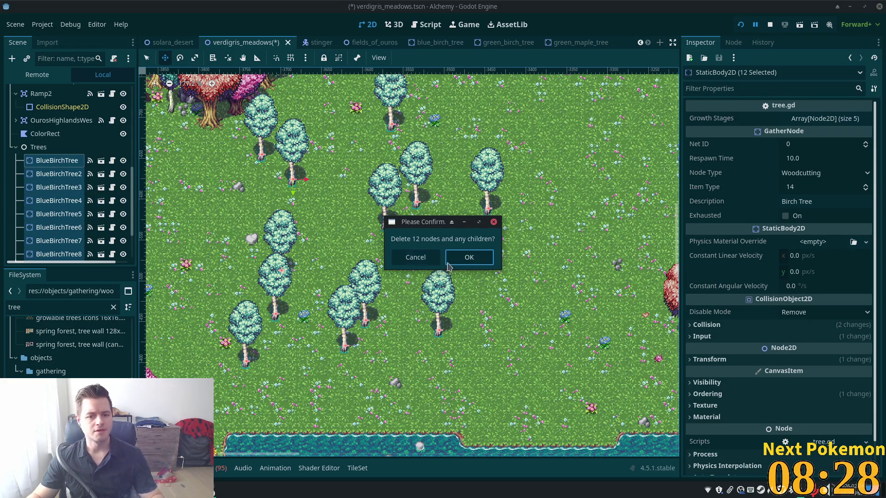
pyautogui.click(408, 257)
# - Select BlueBirchTree, look over its node actions, then bring up Quick Open Scene
pyautogui.click(47, 147)
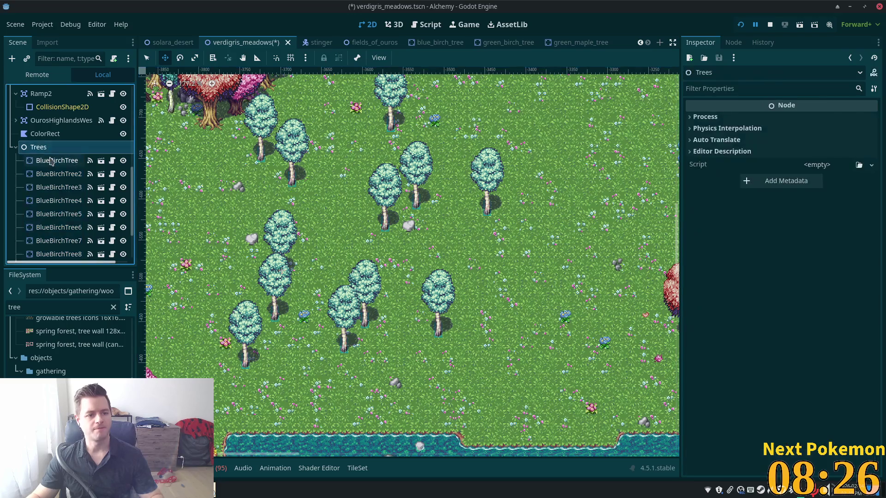
pyautogui.click(67, 161)
pyautogui.rightClick(68, 161)
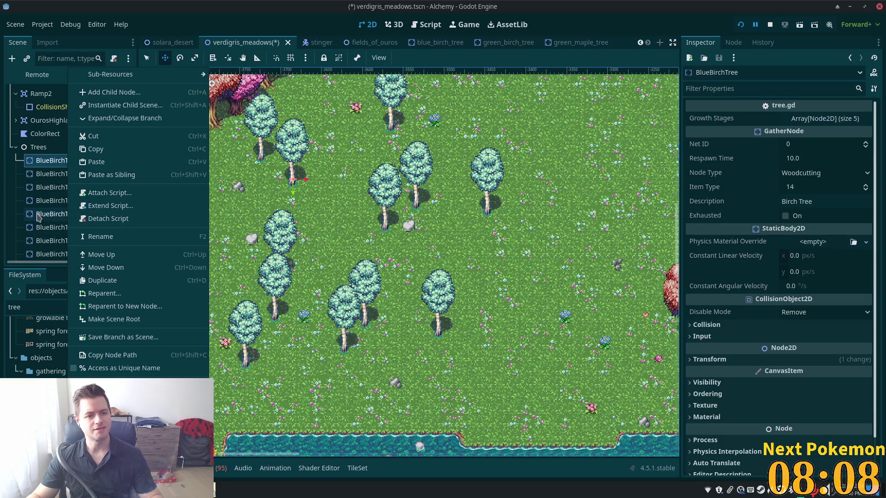
pyautogui.click(41, 150)
pyautogui.scroll(-3, 41, 151)
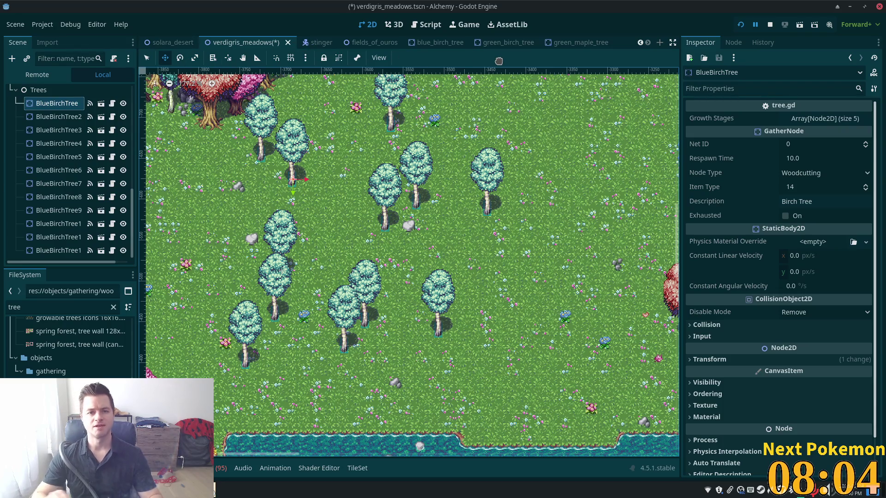
pyautogui.hotkey('ctrl', 'shift', 'o')
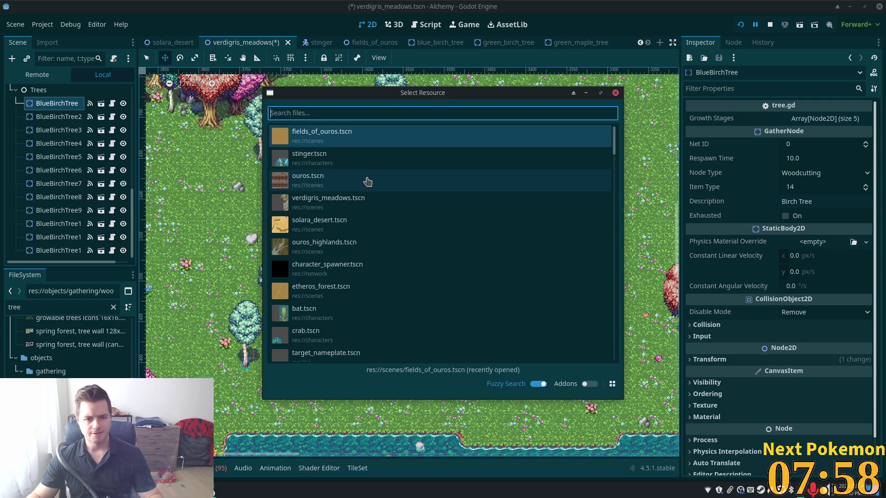
# - Open ouros.tscn, inspect its trees and the TreeFarm5 spawn node, then return to verdigris_meadows
pyautogui.click(472, 181)
pyautogui.scroll(-3, 421, 252)
pyautogui.scroll(4, 422, 252)
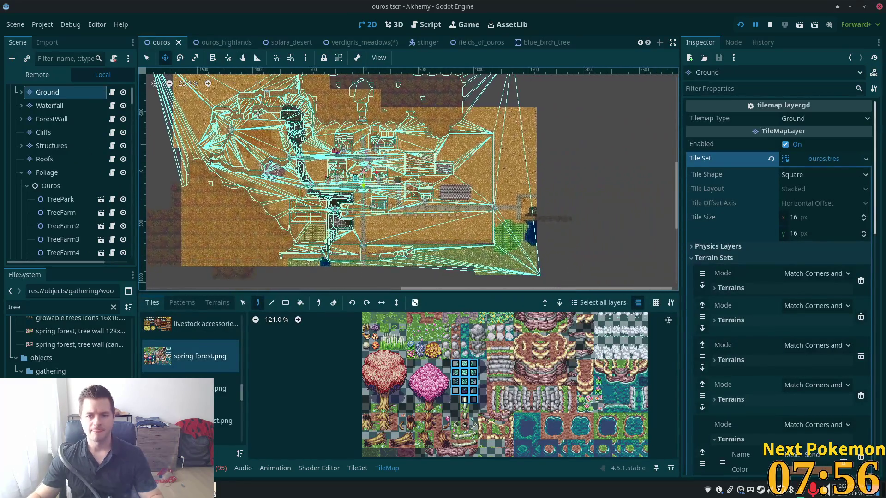
pyautogui.scroll(2, 421, 252)
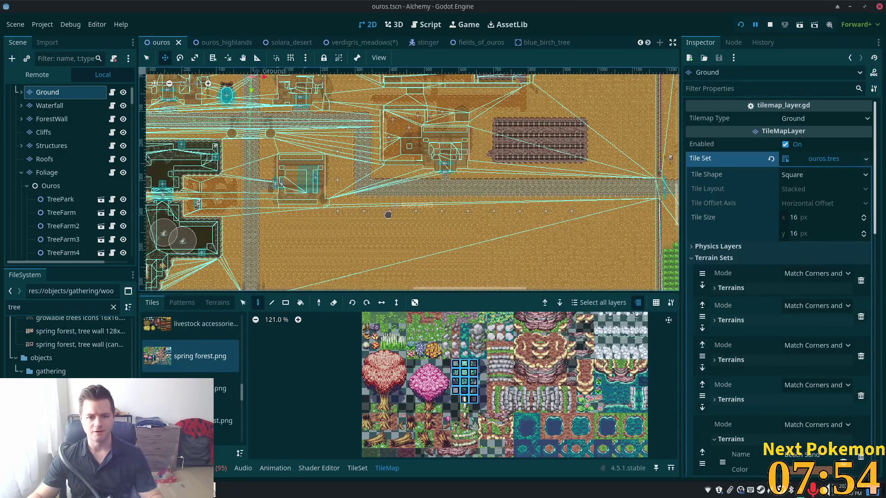
pyautogui.click(146, 58)
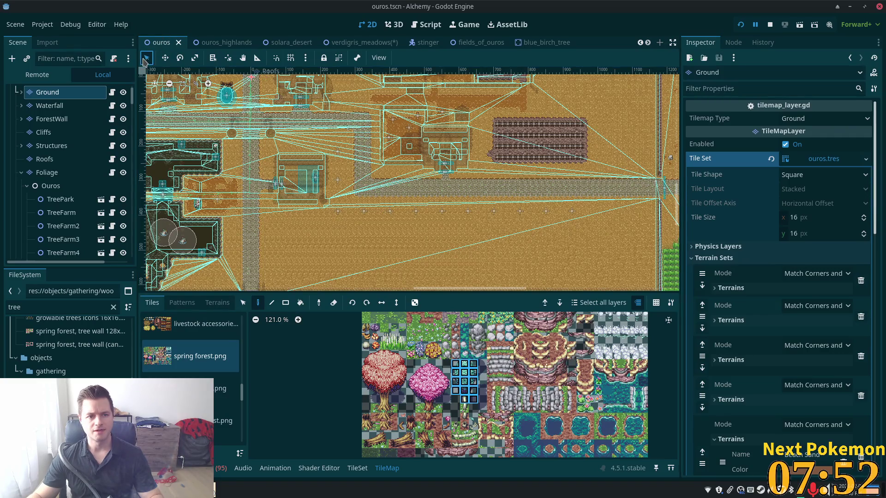
pyautogui.click(389, 215)
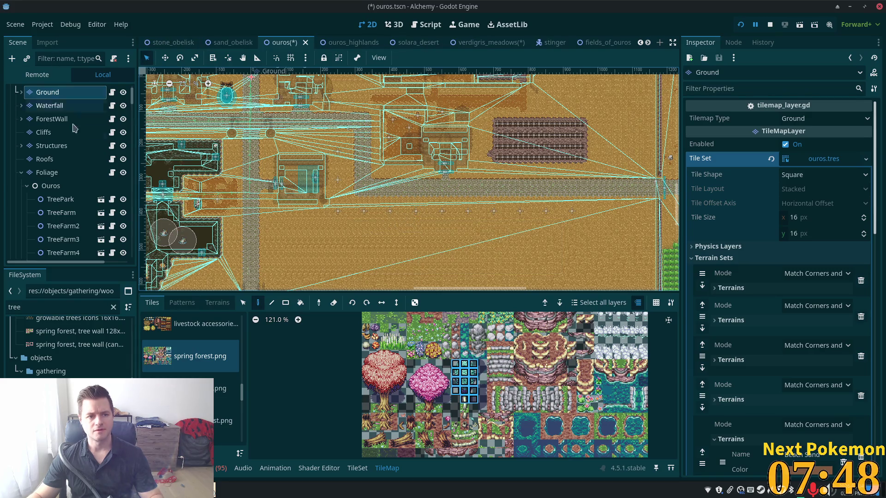
pyautogui.scroll(2, 46, 106)
pyautogui.click(37, 94)
pyautogui.scroll(2, 393, 217)
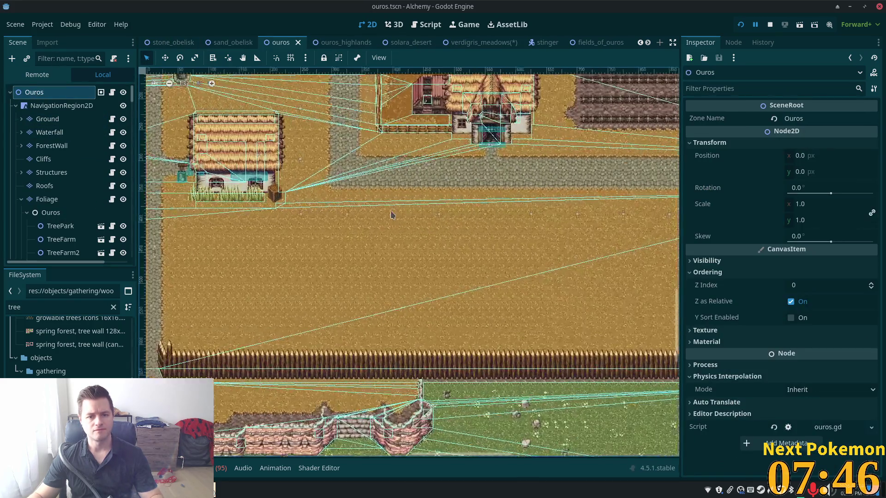
pyautogui.click(393, 217)
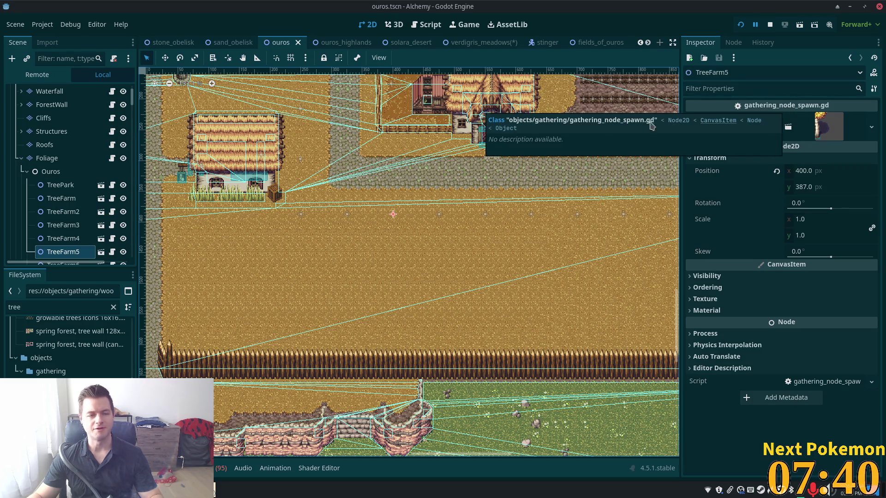
pyautogui.click(480, 43)
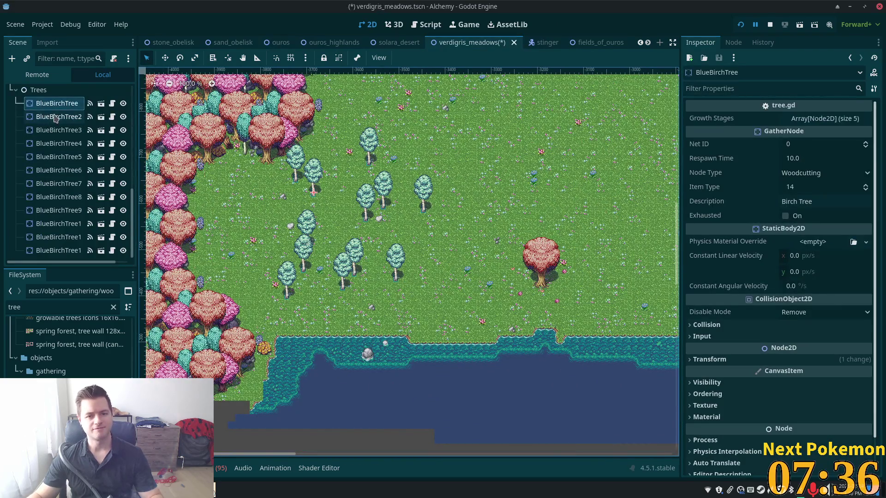
# - Start instantiating a scene at a meadow spot, search 'gather', then cancel
pyautogui.scroll(4, 286, 217)
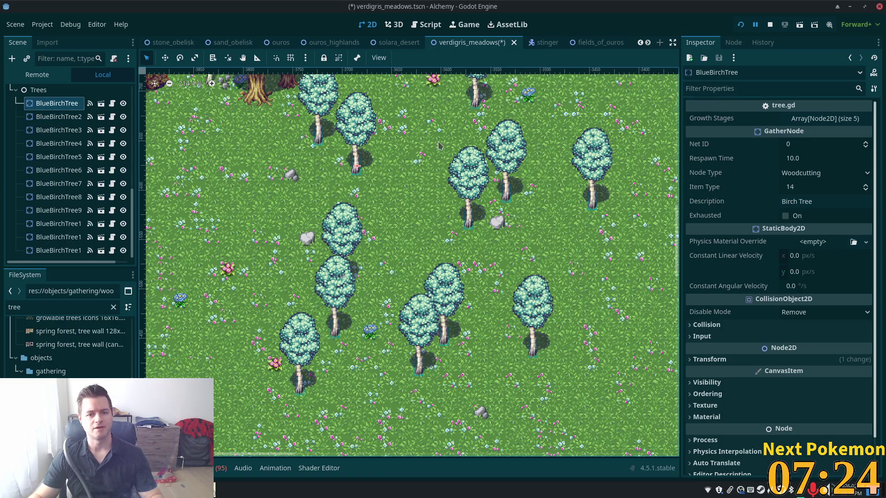
pyautogui.scroll(3, 392, 185)
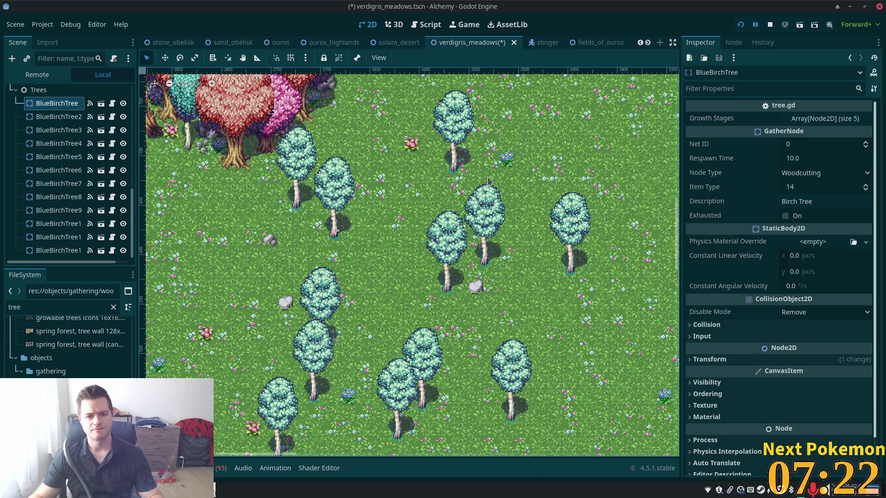
pyautogui.rightClick(455, 169)
pyautogui.click(475, 188)
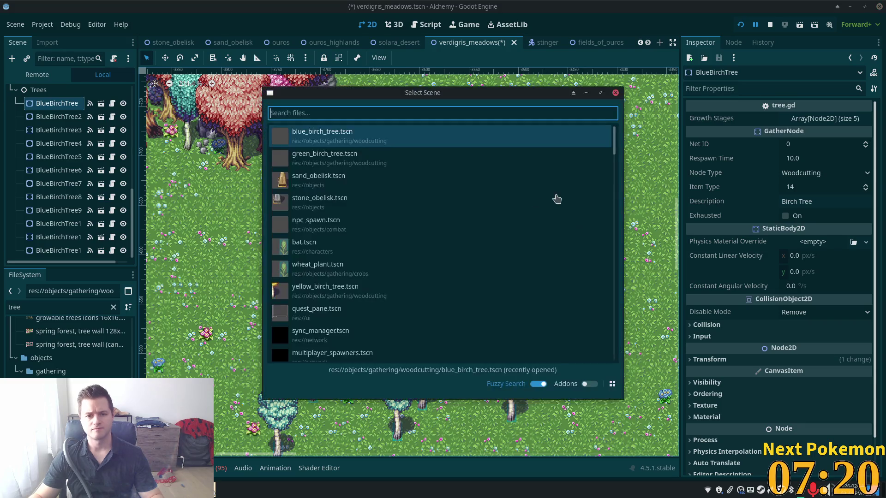
pyautogui.write('gather')
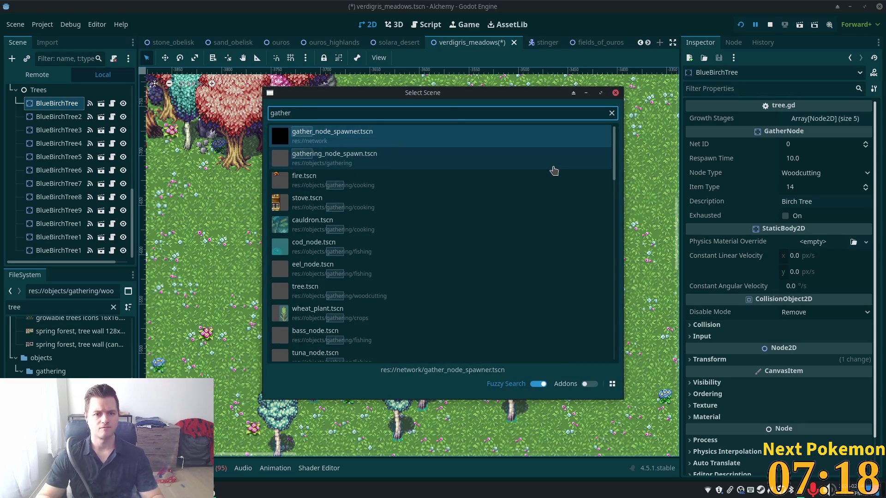
pyautogui.press('Escape')
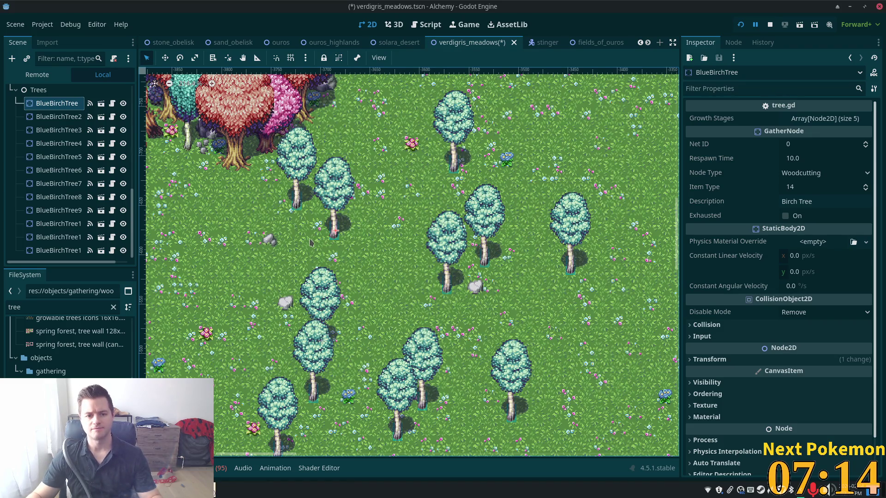
# - Instantiate gathering_node_spawn.tscn among the birch trees via Instantiate Scene Here
pyautogui.scroll(-2, 310, 242)
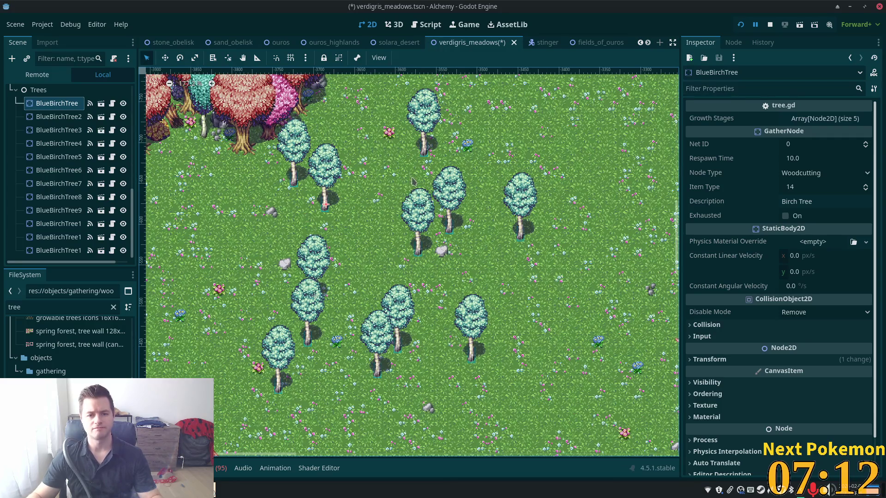
pyautogui.rightClick(425, 153)
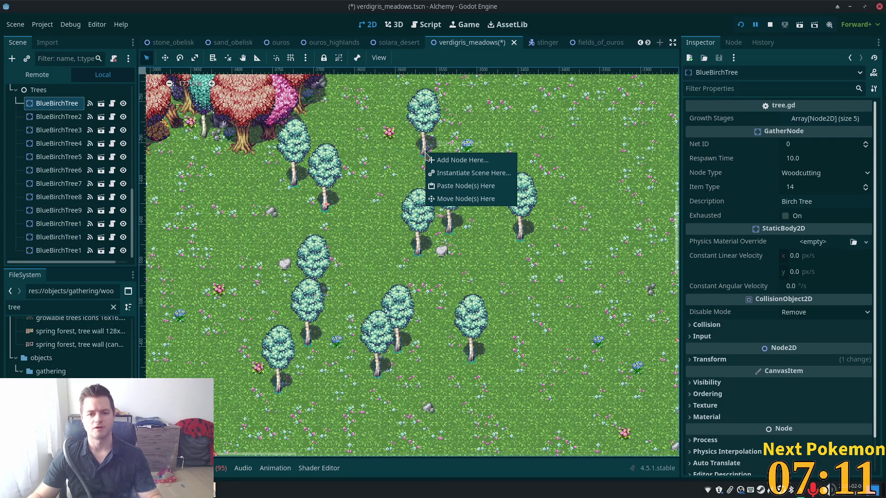
pyautogui.click(453, 178)
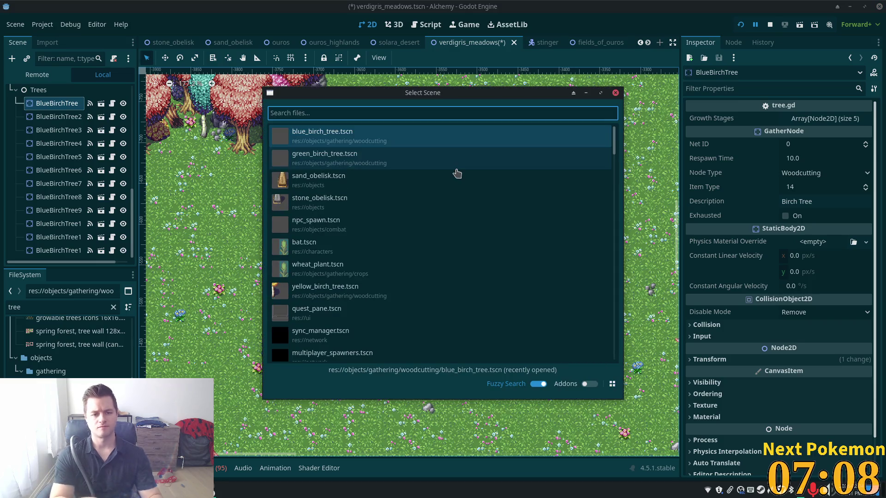
pyautogui.write('gather')
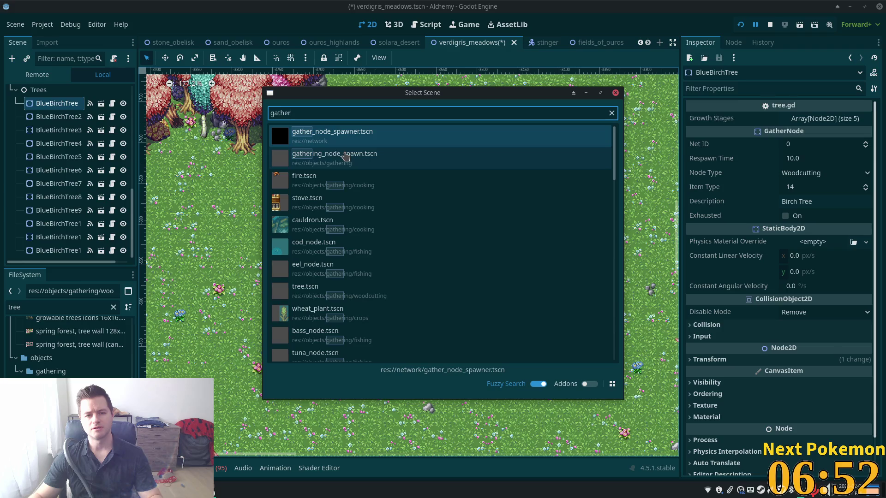
pyautogui.doubleClick(329, 161)
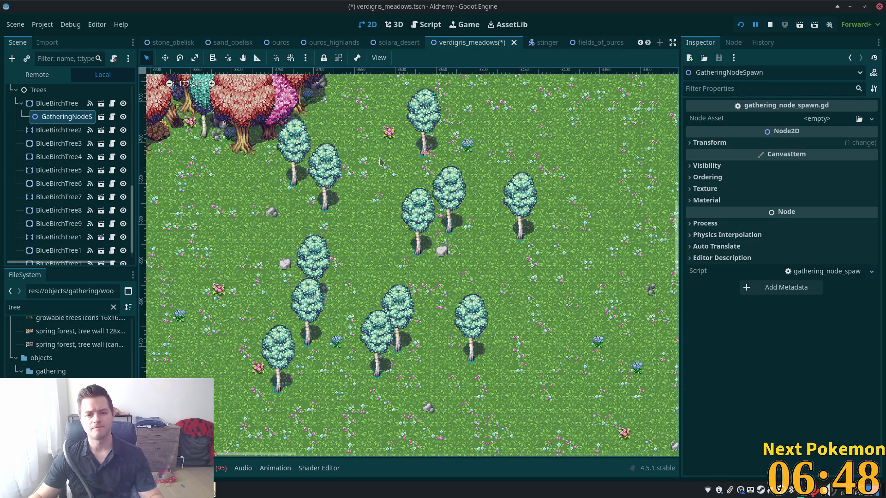
# - Nudge the gathering node spawner slightly and select the Trees group node
pyautogui.click(165, 58)
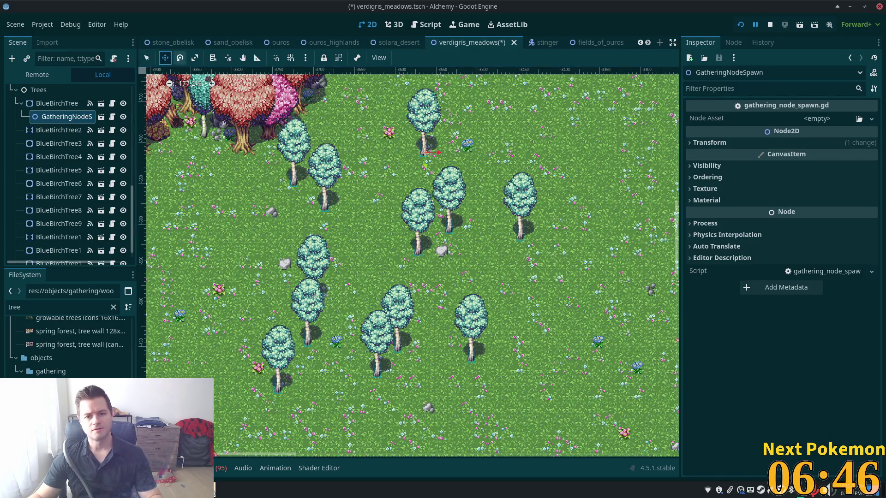
pyautogui.moveTo(420, 147); pyautogui.dragTo(420, 149)
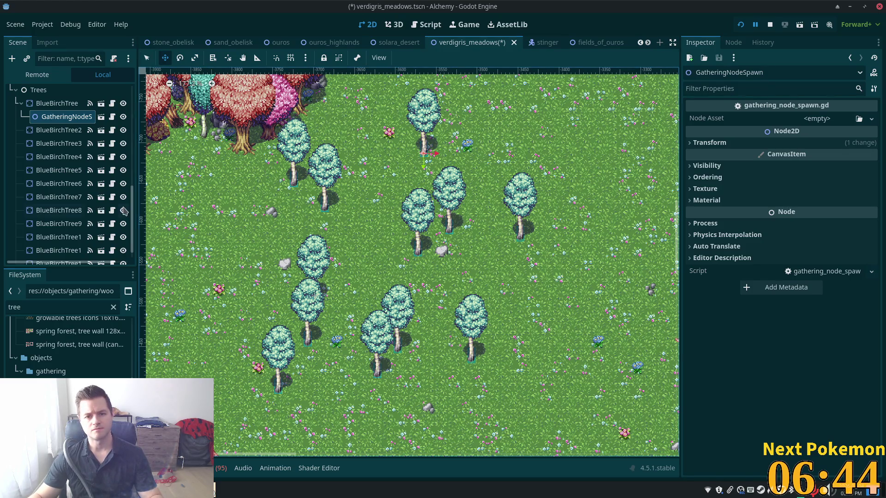
pyautogui.moveTo(45, 121)
pyautogui.mouseDown()
pyautogui.moveTo(32, 93)
pyautogui.moveTo(30, 112)
pyautogui.mouseUp()
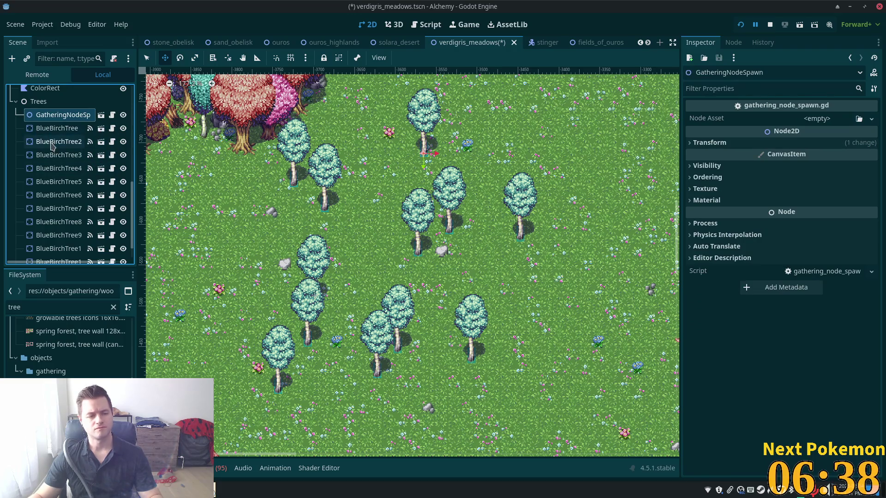
pyautogui.click(40, 103)
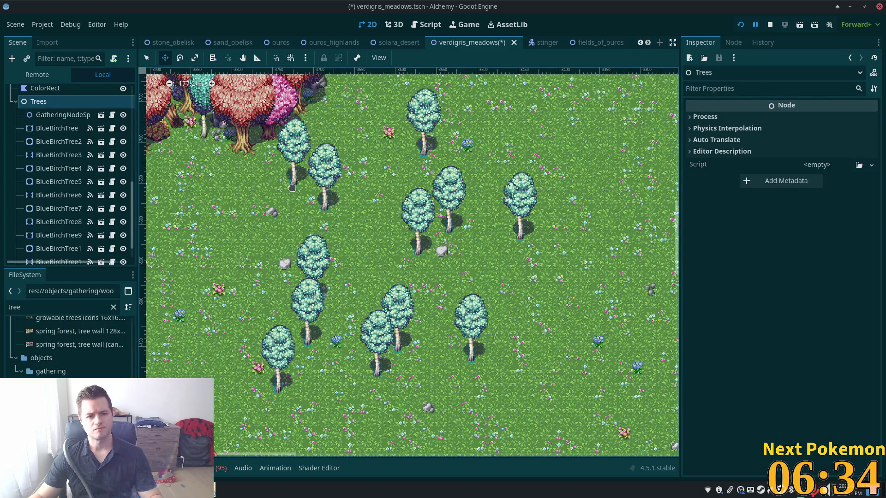
pyautogui.click(146, 58)
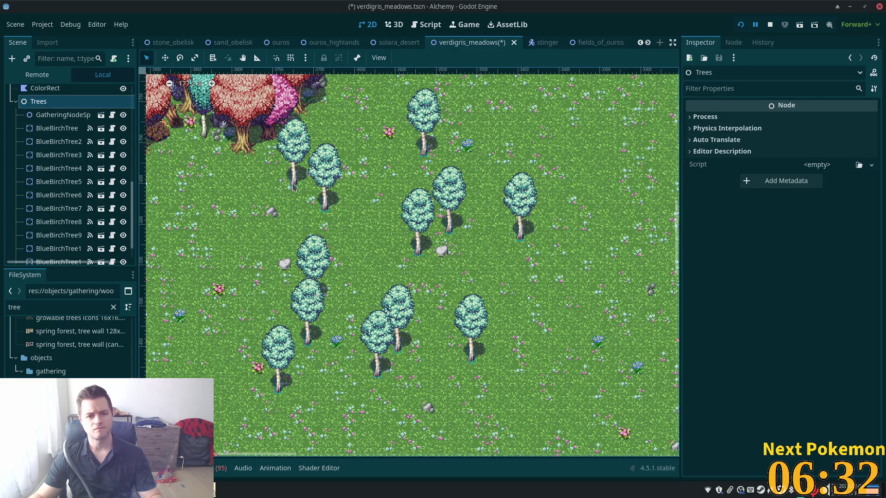
# - Instantiate gathering_node_spawn.tscn again in the meadow and delete the nested duplicate spawner
pyautogui.rightClick(293, 186)
pyautogui.click(323, 203)
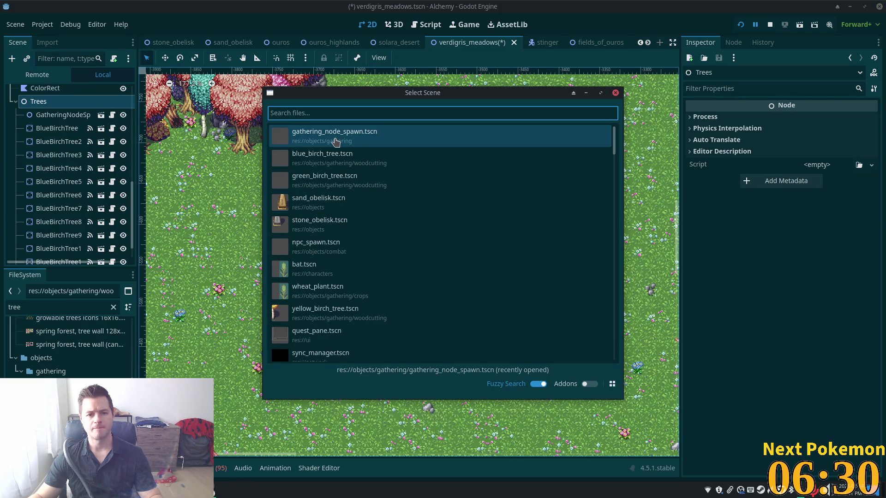
pyautogui.doubleClick(335, 139)
pyautogui.rightClick(325, 208)
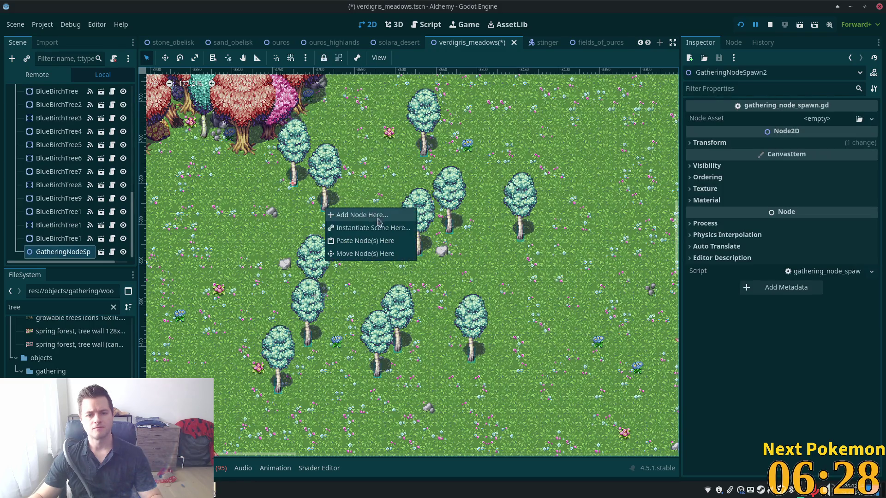
pyautogui.click(373, 228)
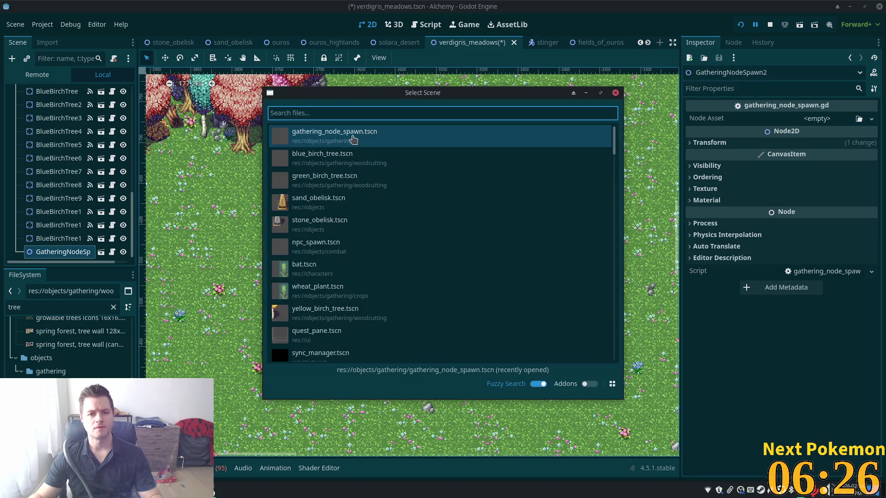
pyautogui.doubleClick(353, 139)
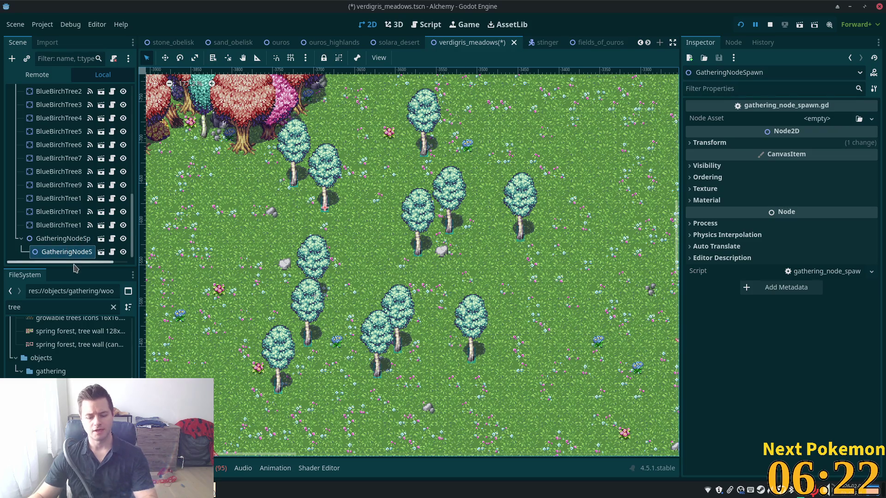
pyautogui.press('Delete')
pyautogui.click(429, 240)
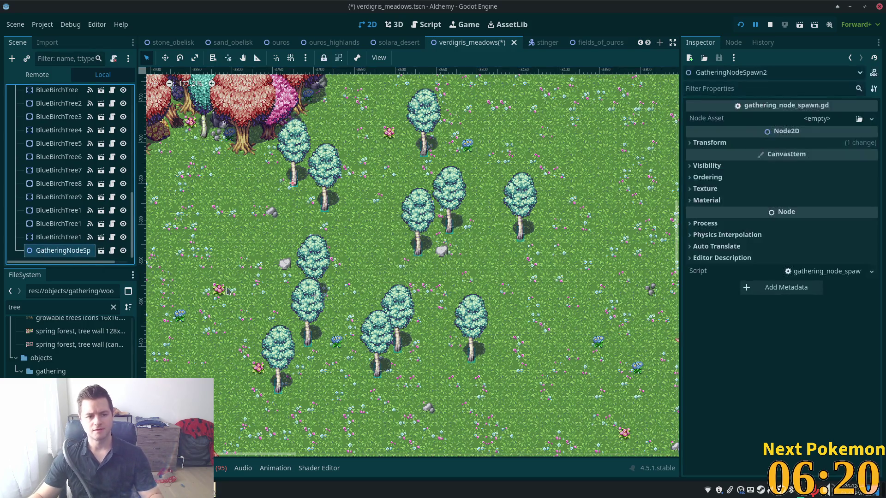
# - Duplicate the spawner three times, moving each copy onto a birch tree's base
pyautogui.hotkey('ctrl', 'd')
pyautogui.press('w')
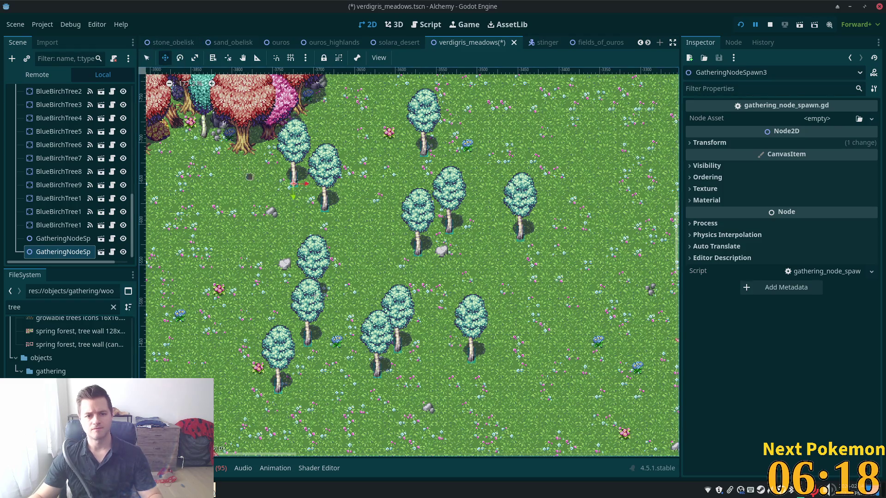
pyautogui.moveTo(249, 176); pyautogui.dragTo(280, 196)
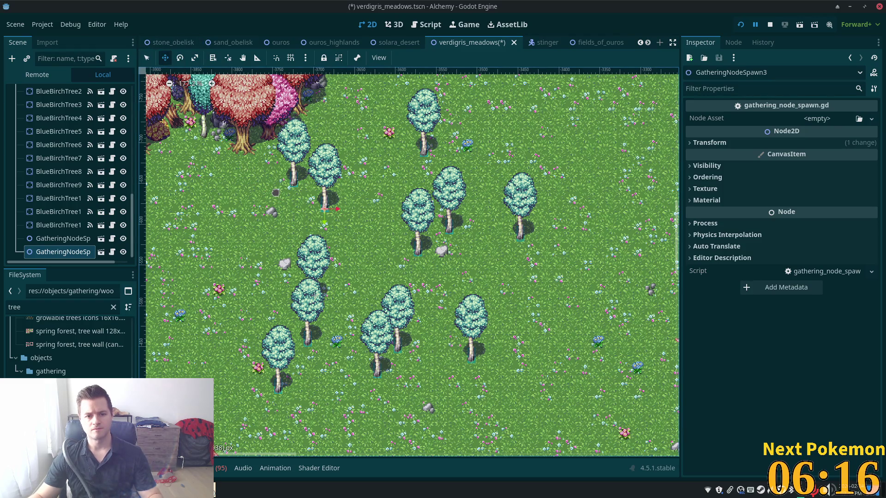
pyautogui.hotkey('ctrl', 'd')
pyautogui.moveTo(329, 220); pyautogui.dragTo(353, 237)
pyautogui.hotkey('ctrl', 'd')
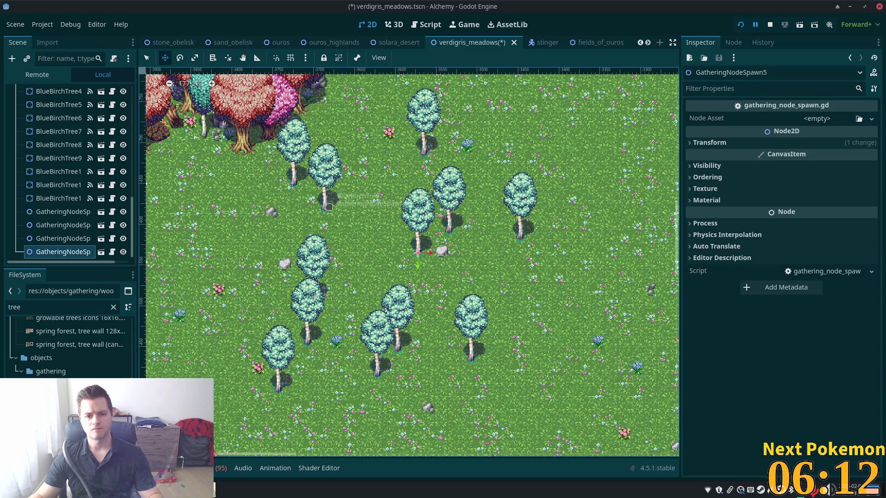
pyautogui.moveTo(313, 205)
pyautogui.mouseDown()
pyautogui.moveTo(365, 183)
pyautogui.moveTo(357, 187)
pyautogui.moveTo(410, 207)
pyautogui.moveTo(391, 203)
pyautogui.mouseUp()
# - Add more spawner copies at the bases of the lower-left birch trees
pyautogui.hotkey('ctrl', 'd')
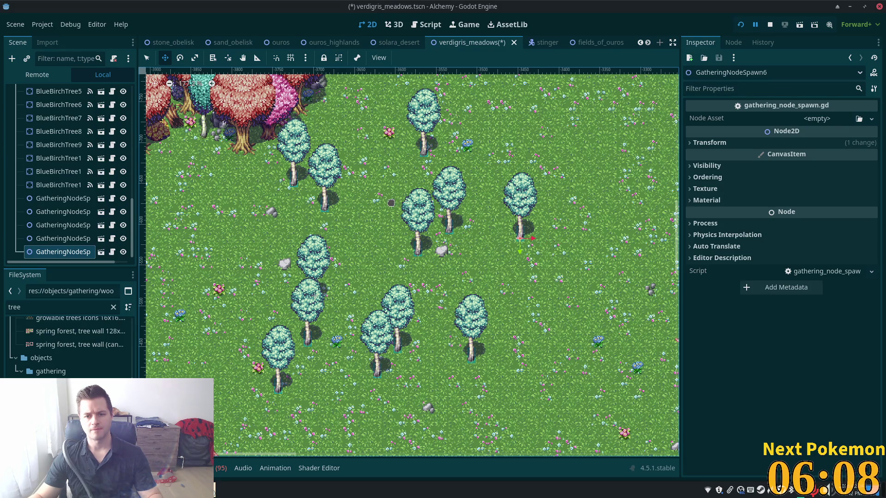
pyautogui.hotkey('ctrl', 'd')
pyautogui.moveTo(252, 287); pyautogui.dragTo(157, 306)
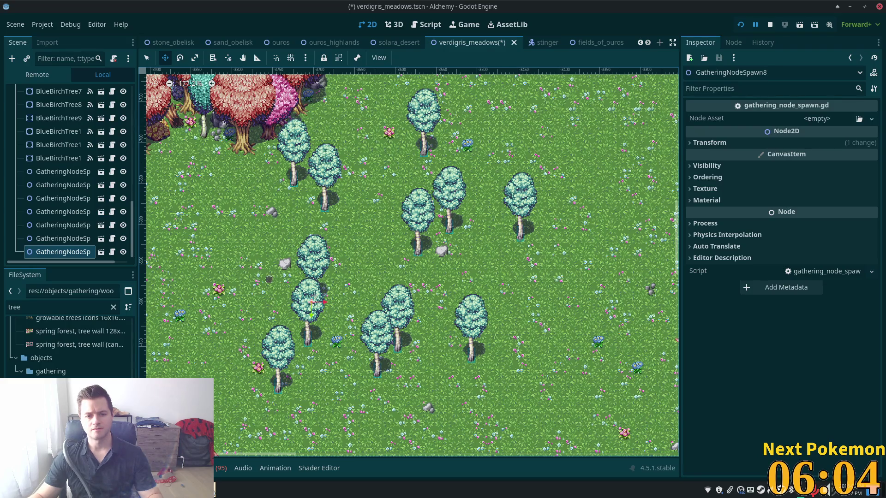
pyautogui.moveTo(268, 279)
pyautogui.mouseDown()
pyautogui.moveTo(260, 345)
pyautogui.moveTo(264, 317)
pyautogui.mouseUp()
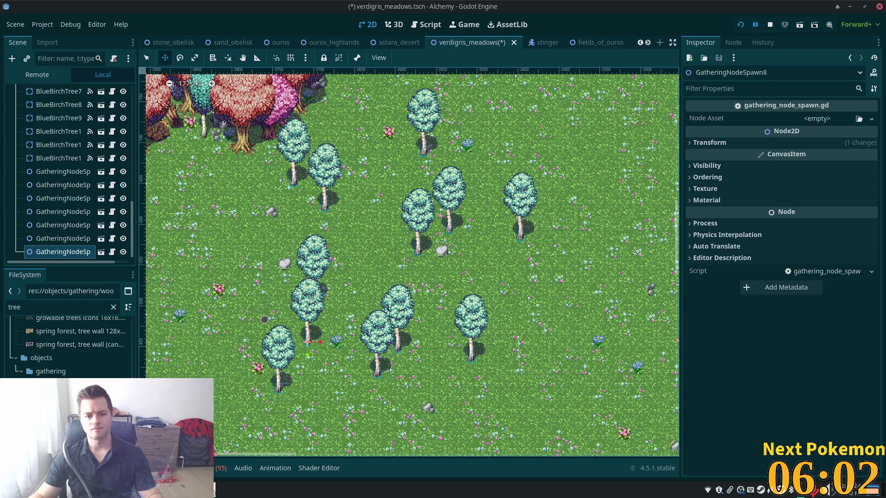
pyautogui.hotkey('ctrl', 'd')
pyautogui.moveTo(343, 321); pyautogui.dragTo(357, 316)
# - Place the final copies through GatheringNodeSpawn12, including the lower-right tree's base
pyautogui.hotkey('ctrl', 'd')
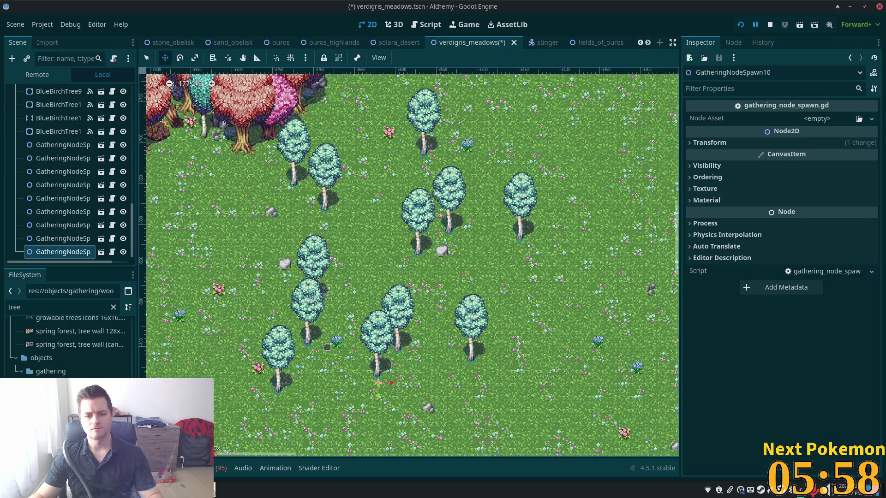
pyautogui.moveTo(326, 347); pyautogui.dragTo(330, 340)
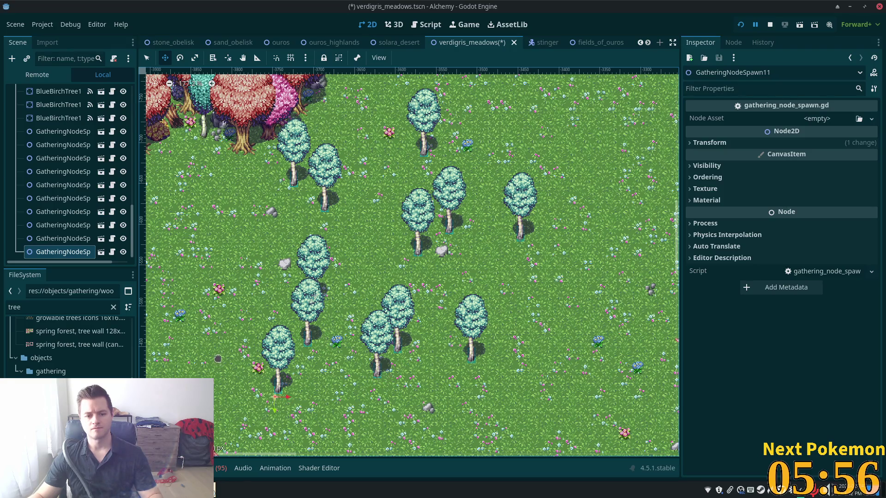
pyautogui.moveTo(218, 358); pyautogui.dragTo(222, 352)
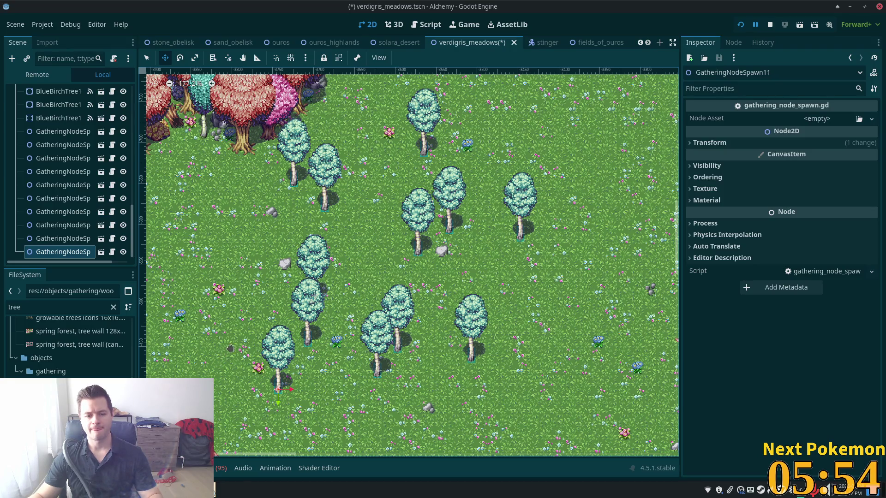
pyautogui.hotkey('ctrl', 'd')
pyautogui.moveTo(253, 319); pyautogui.dragTo(452, 288)
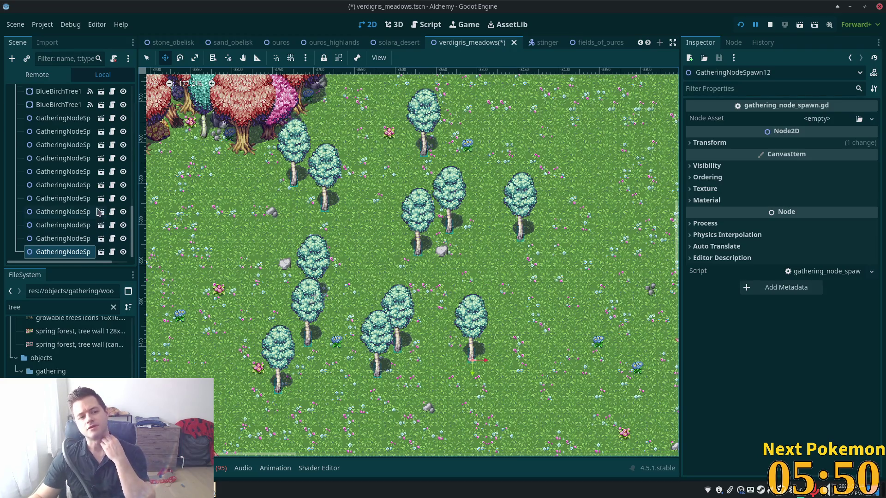
pyautogui.scroll(10, 69, 184)
pyautogui.click(46, 159)
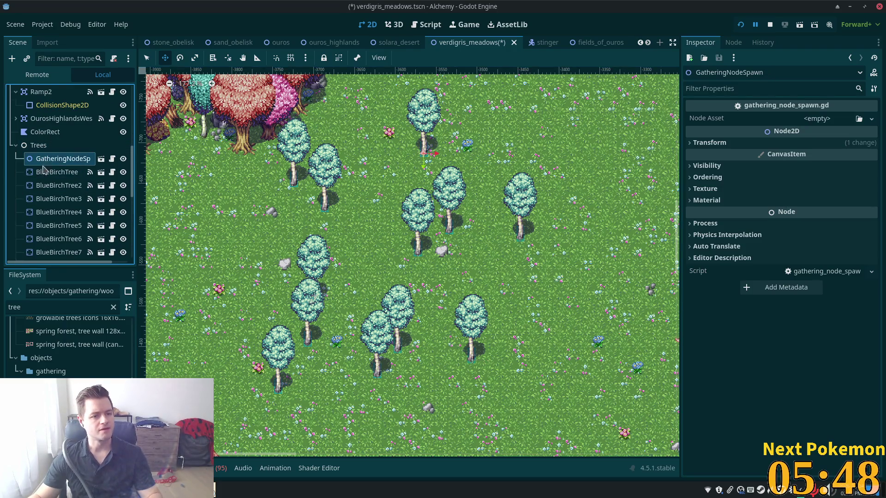
# - Delete all twelve BlueBirchTree nodes from the scene
pyautogui.click(44, 172)
pyautogui.scroll(-4, 55, 184)
pyautogui.keyDown('shift'); pyautogui.click(58, 212); pyautogui.keyUp('shift')
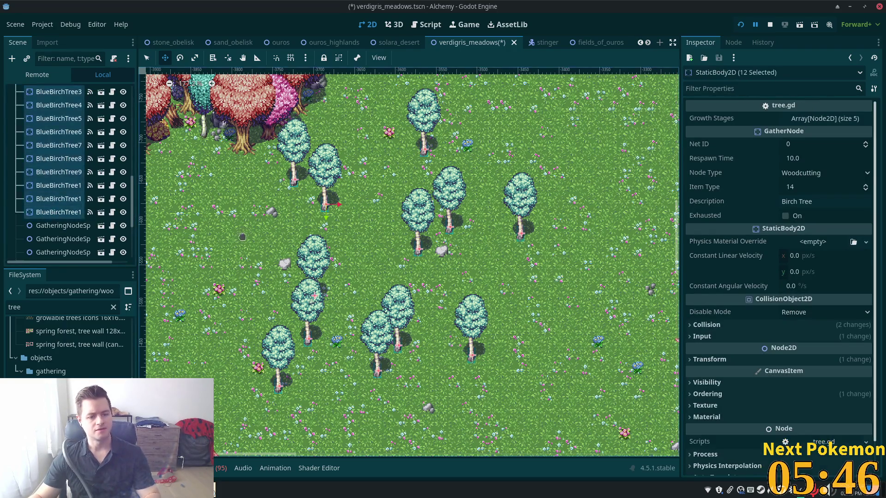
pyautogui.press('Delete')
pyautogui.click(468, 258)
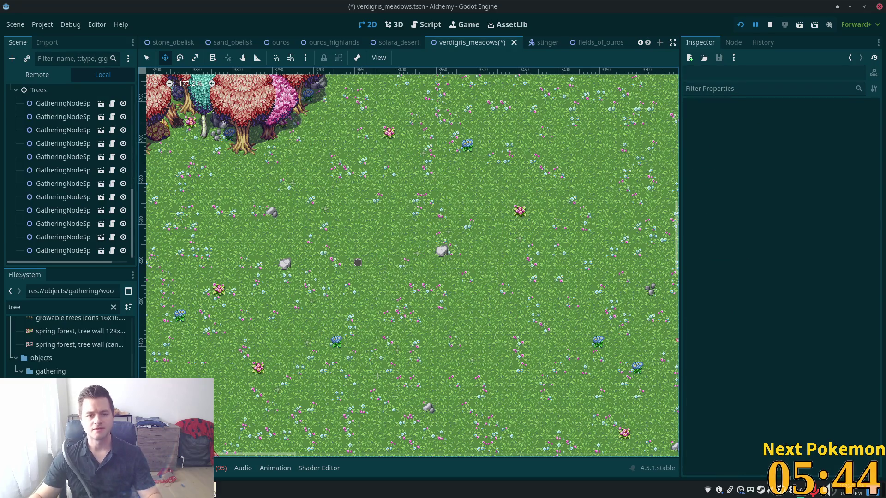
# - Set blue_birch_tree.tscn as Node Asset on all twelve spawners and save the scene
pyautogui.click(60, 104)
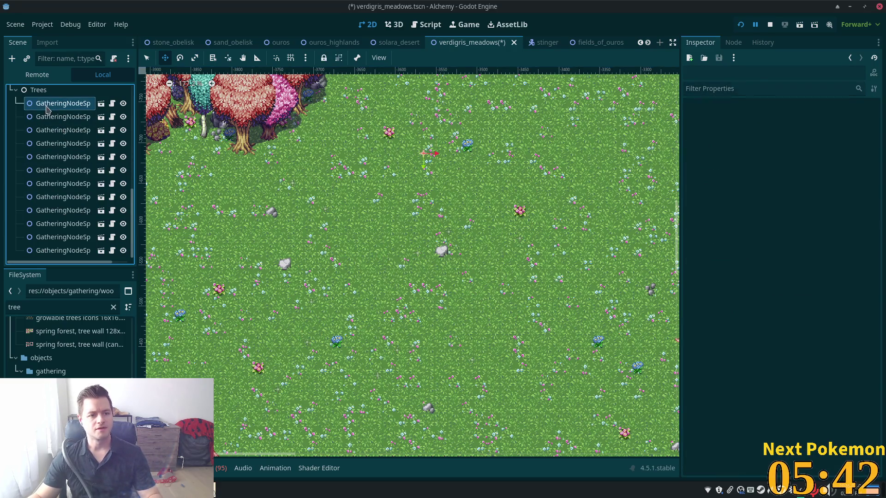
pyautogui.keyDown('shift'); pyautogui.click(63, 250); pyautogui.keyUp('shift')
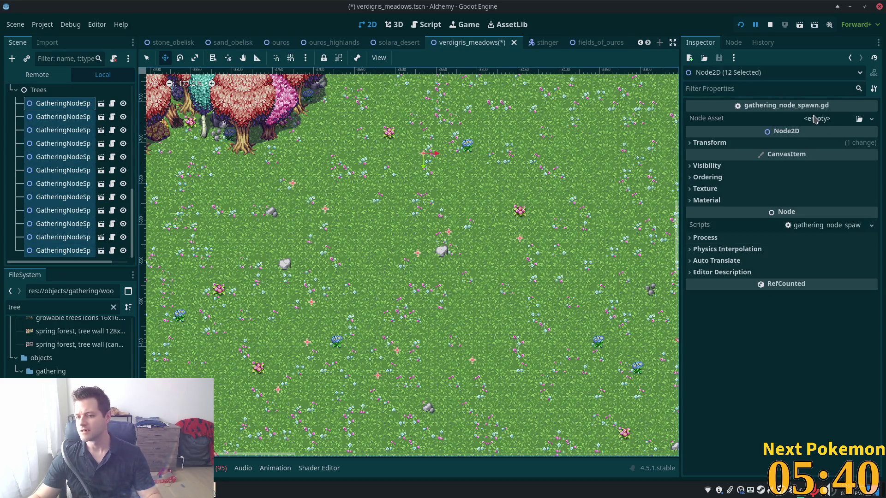
pyautogui.moveTo(65, 385)
pyautogui.mouseDown()
pyautogui.moveTo(777, 157)
pyautogui.moveTo(814, 118)
pyautogui.mouseUp()
pyautogui.hotkey('ctrl', 's')
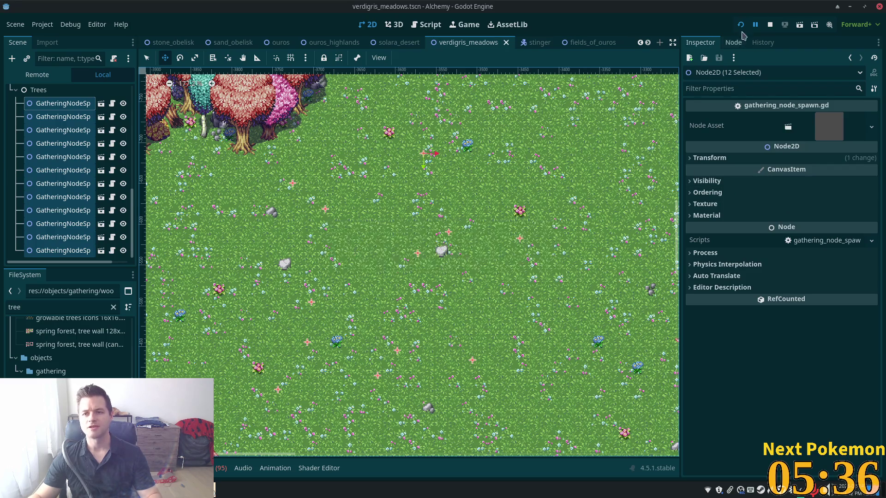
# - Run the game and arrange the two Alchemy (DEBUG) windows side by side
pyautogui.click(740, 25)
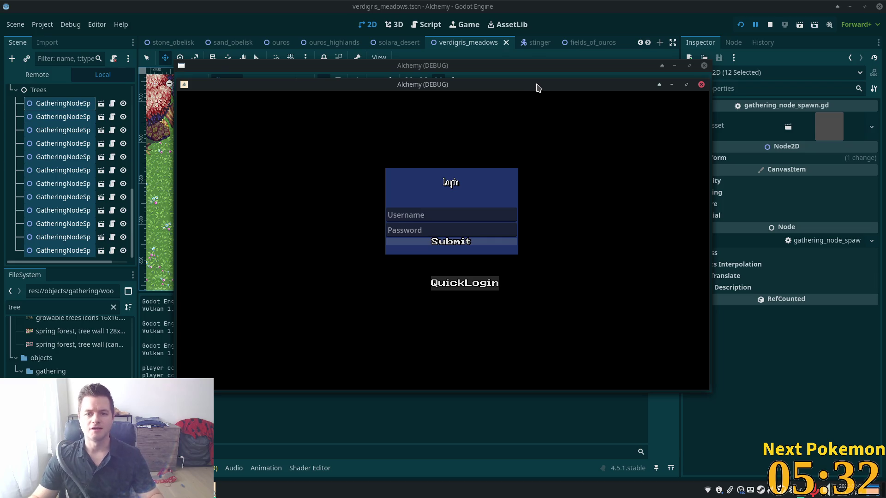
pyautogui.moveTo(478, 127)
pyautogui.mouseDown()
pyautogui.moveTo(422, 126)
pyautogui.moveTo(369, 152)
pyautogui.mouseUp()
pyautogui.moveTo(418, 87)
pyautogui.mouseDown()
pyautogui.moveTo(583, 145)
pyautogui.moveTo(565, 159)
pyautogui.mouseUp()
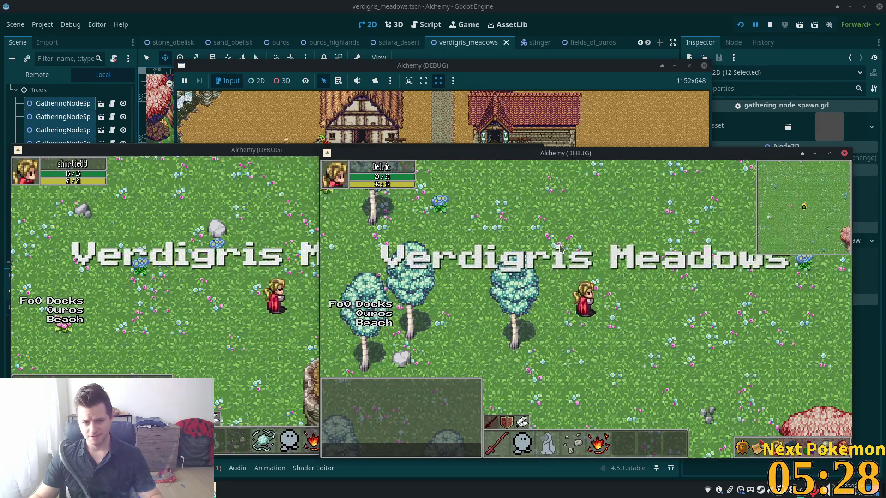
pyautogui.press('w')
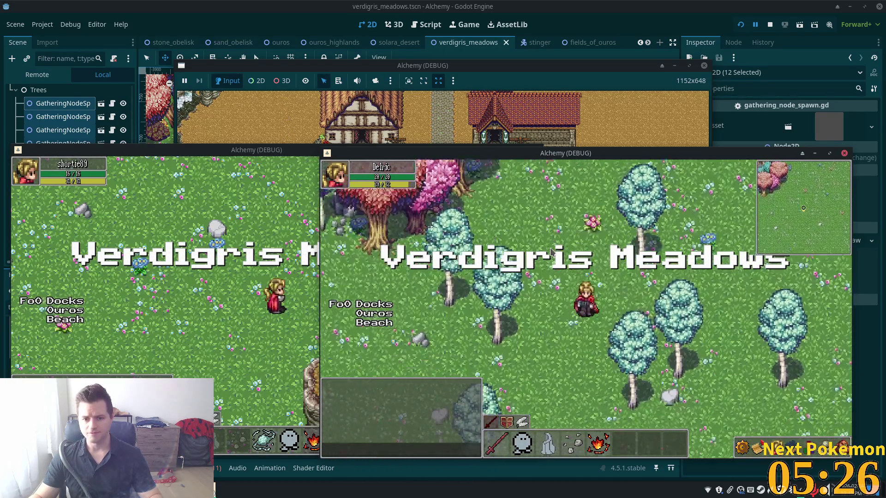
pyautogui.click(308, 267)
# - Walk the player west, check the inventory for the Axe, and chop a birch tree
pyautogui.press('a')
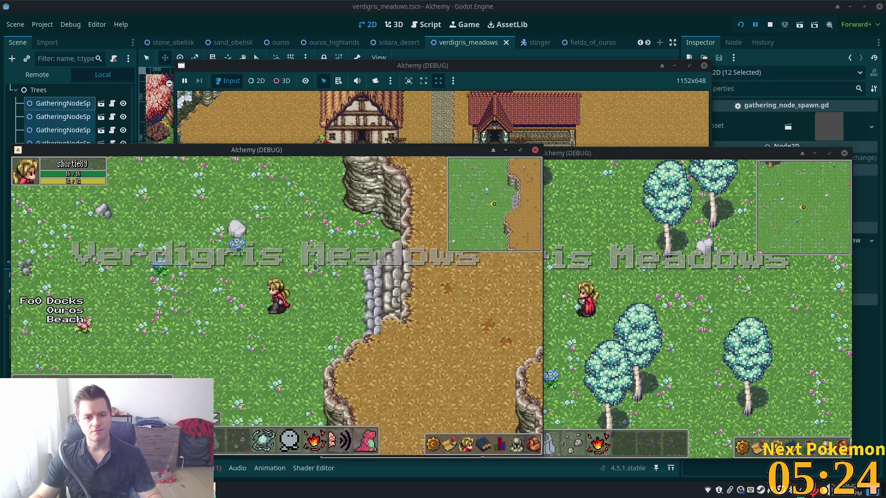
pyautogui.press('a')
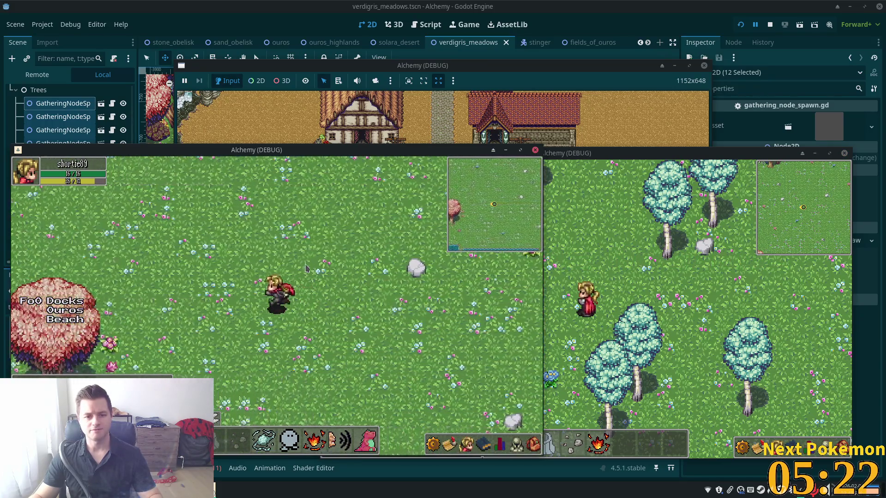
pyautogui.press('a')
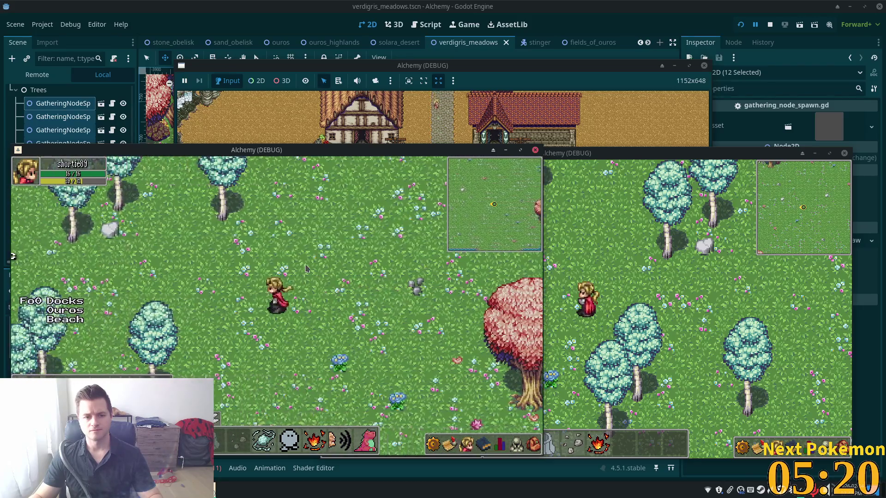
pyautogui.press('a')
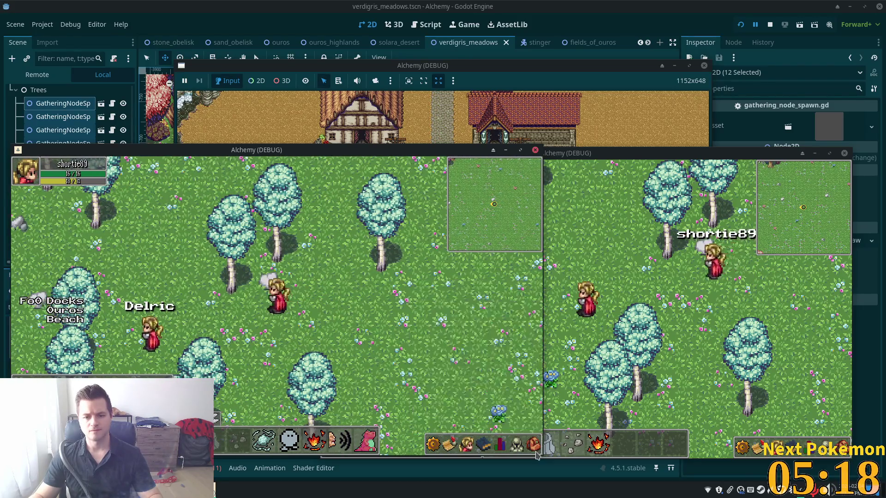
pyautogui.press('i')
pyautogui.press('i')
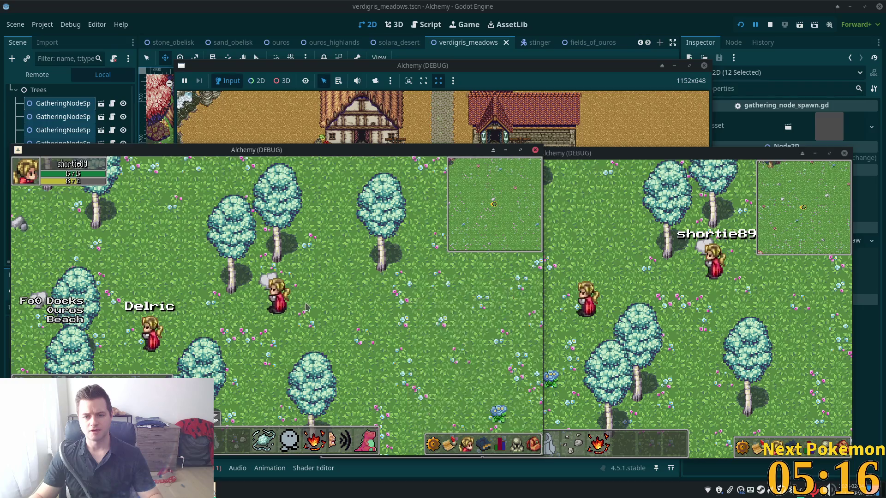
pyautogui.press('w')
pyautogui.press('e')
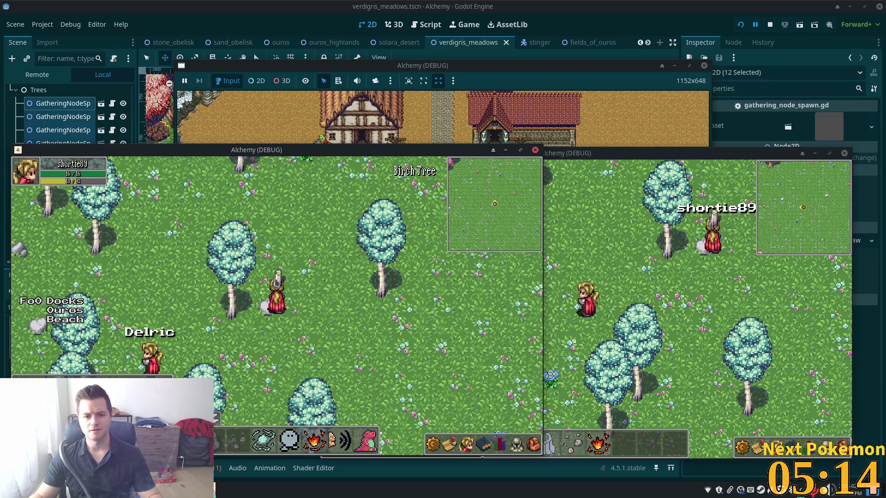
# - Walk over to another birch tree and swing the axe at it
pyautogui.press('d')
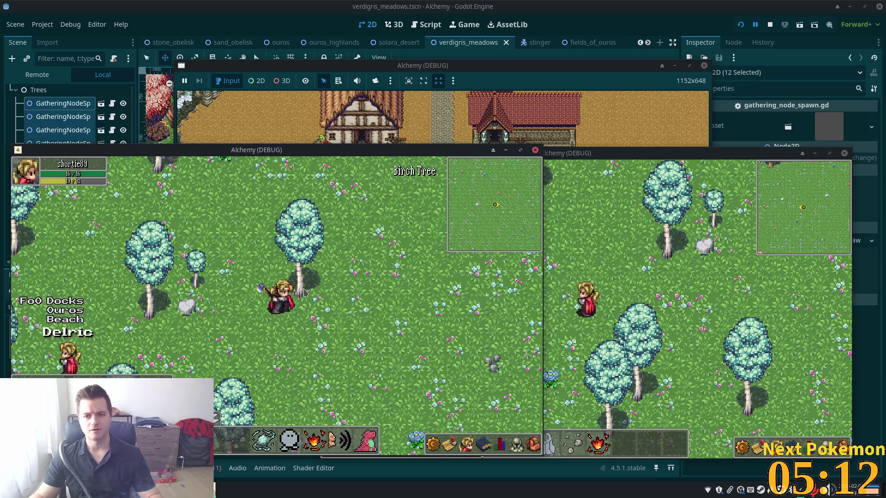
pyautogui.press('s')
pyautogui.press('a')
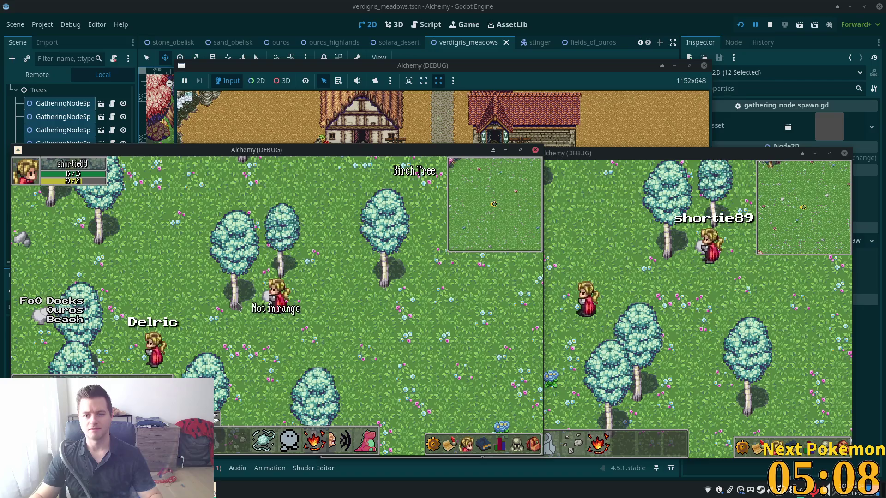
pyautogui.click(238, 306)
pyautogui.press('a')
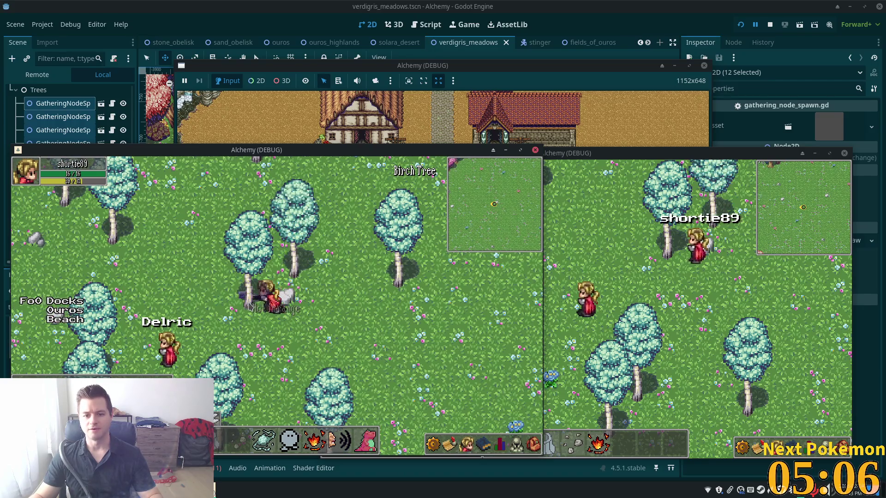
pyautogui.click(249, 305)
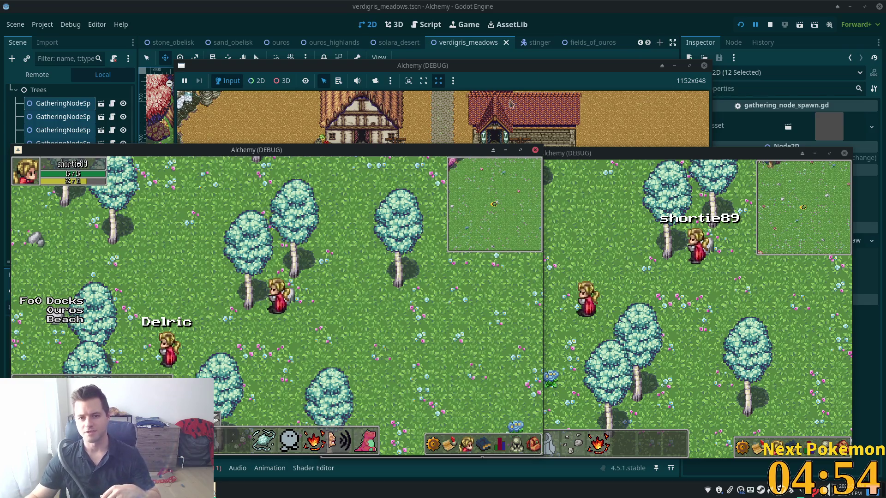
# - Rearrange the game windows, raise the town window, and zoom out to the world map
pyautogui.moveTo(488, 70)
pyautogui.mouseDown()
pyautogui.moveTo(521, 69)
pyautogui.moveTo(494, 92)
pyautogui.moveTo(521, 65)
pyautogui.mouseUp()
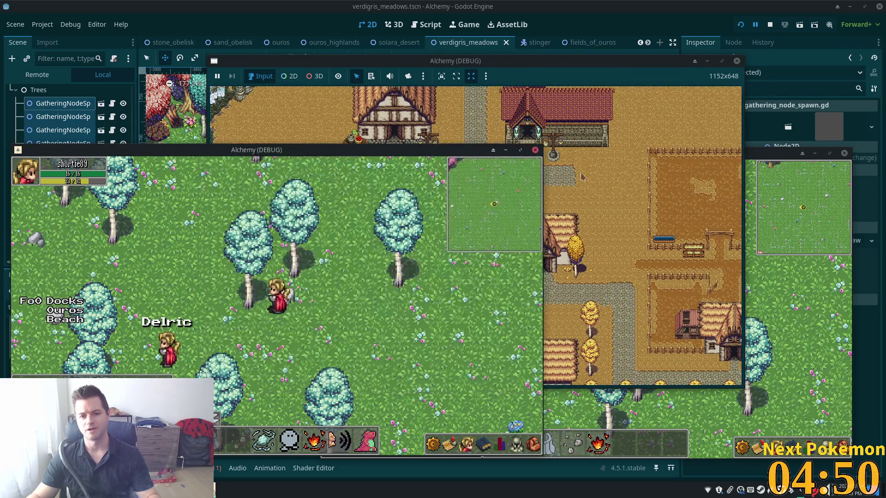
pyautogui.click(755, 165)
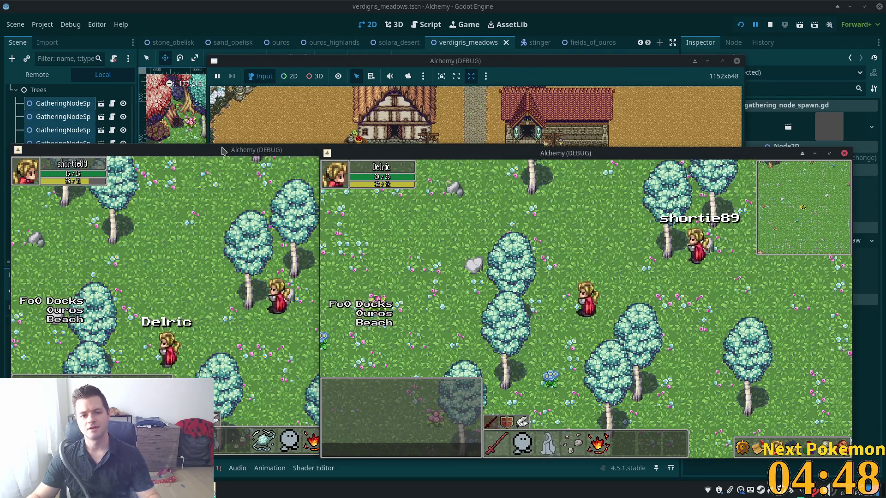
pyautogui.click(221, 151)
pyautogui.click(558, 138)
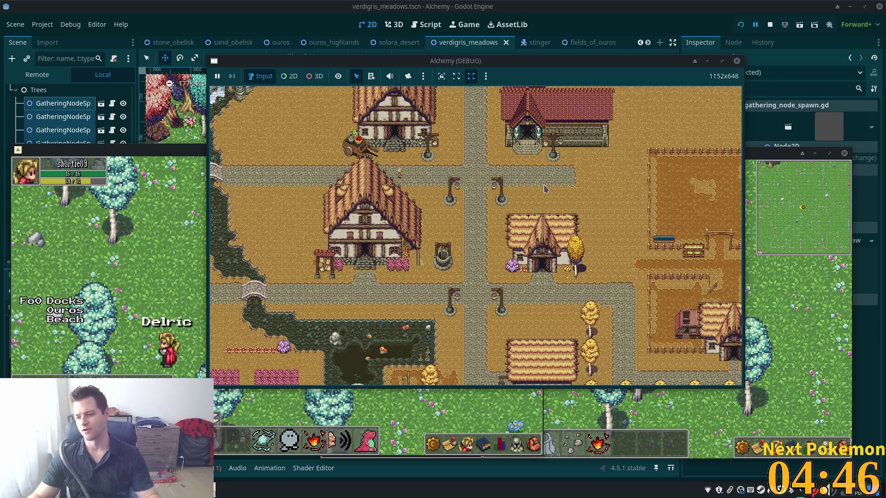
pyautogui.scroll(-5, 545, 189)
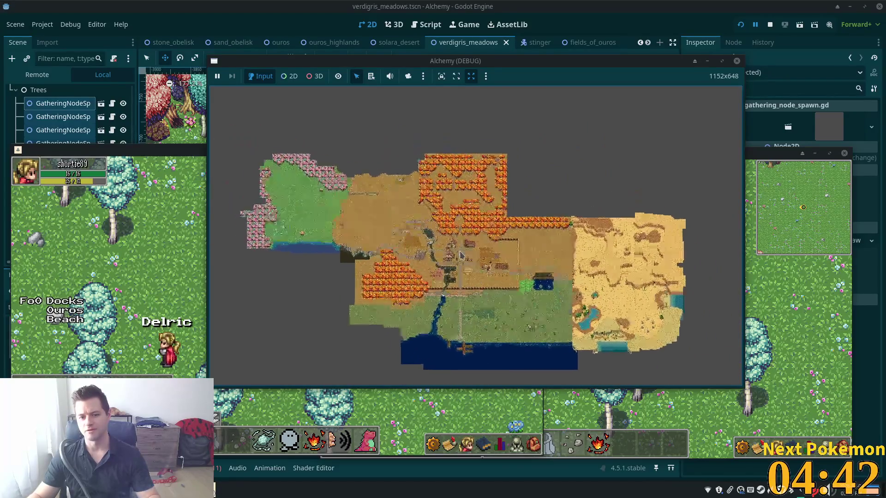
pyautogui.scroll(5, 460, 255)
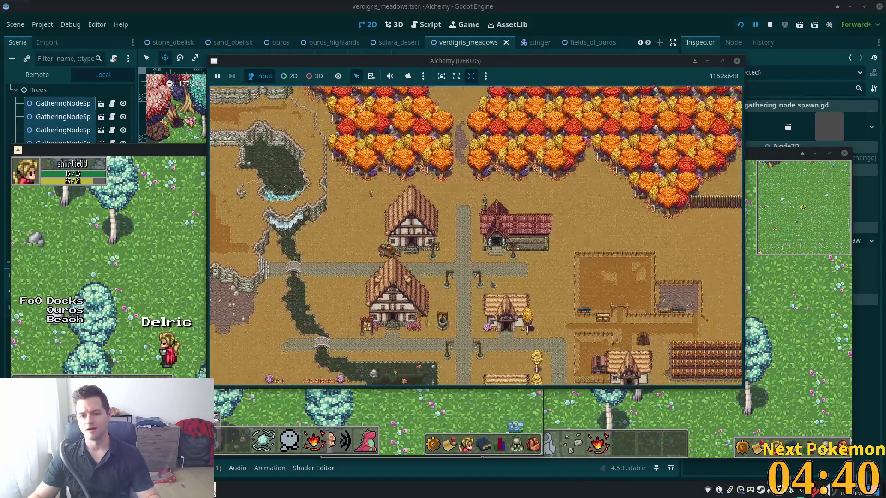
pyautogui.scroll(-3, 448, 272)
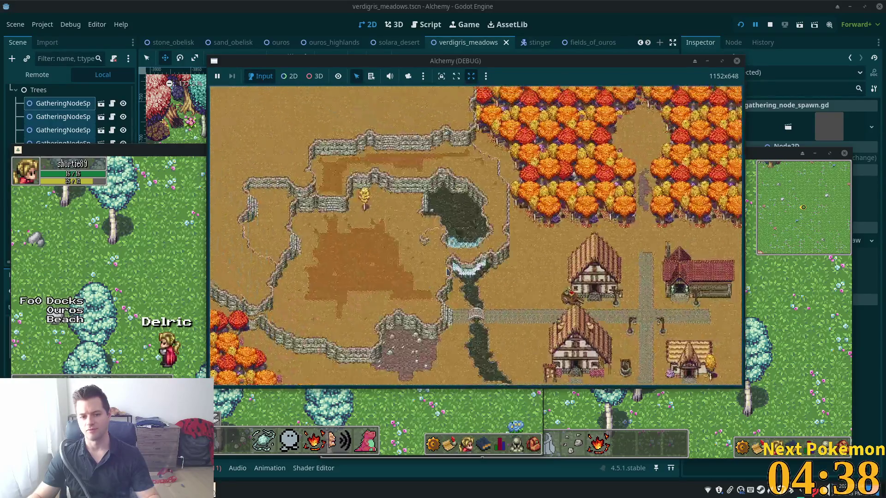
pyautogui.scroll(-4, 447, 272)
pyautogui.scroll(3, 425, 305)
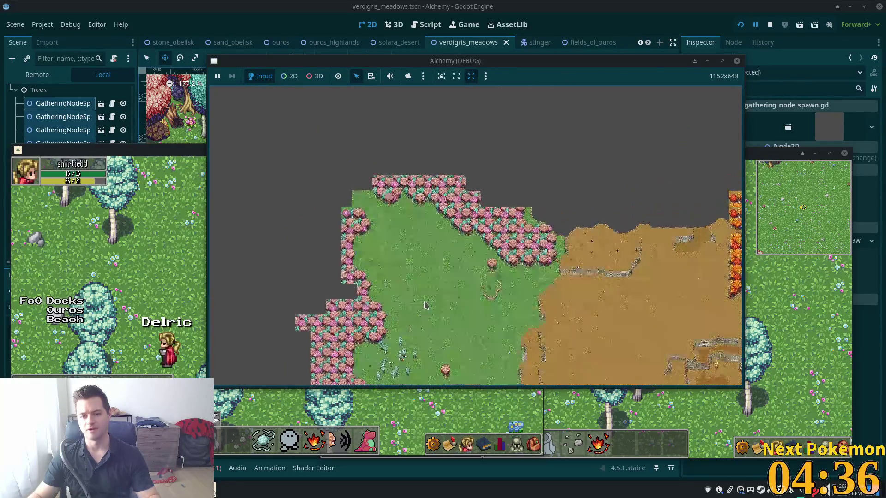
pyautogui.scroll(4, 442, 307)
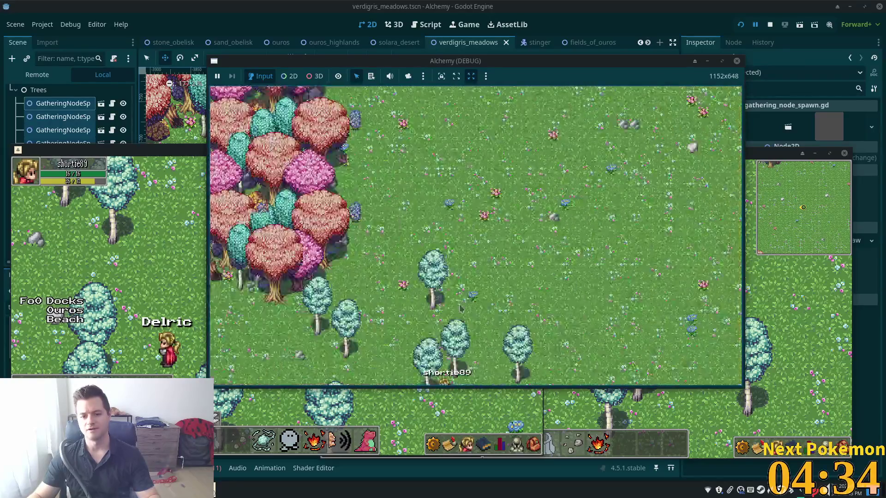
pyautogui.scroll(4, 460, 308)
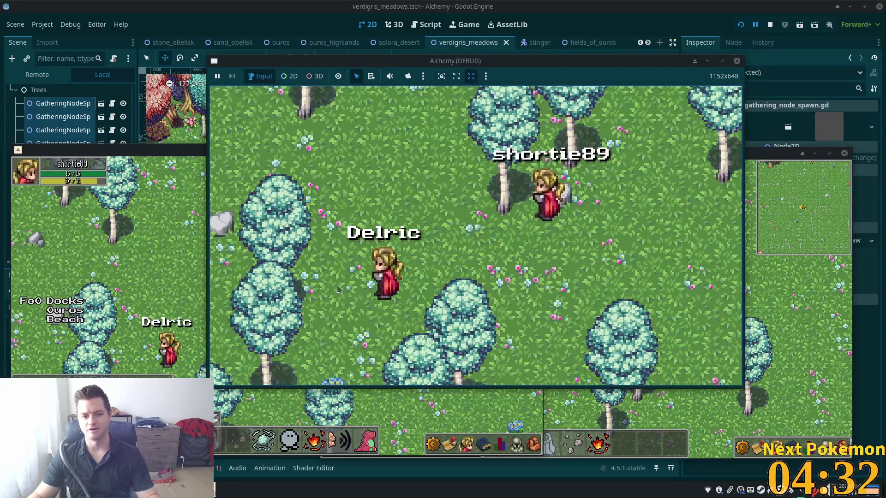
# - Move the small window lower, walk the second player right, and zoom into the lakeside meadow
pyautogui.moveTo(152, 152); pyautogui.dragTo(152, 197)
pyautogui.press('Right')
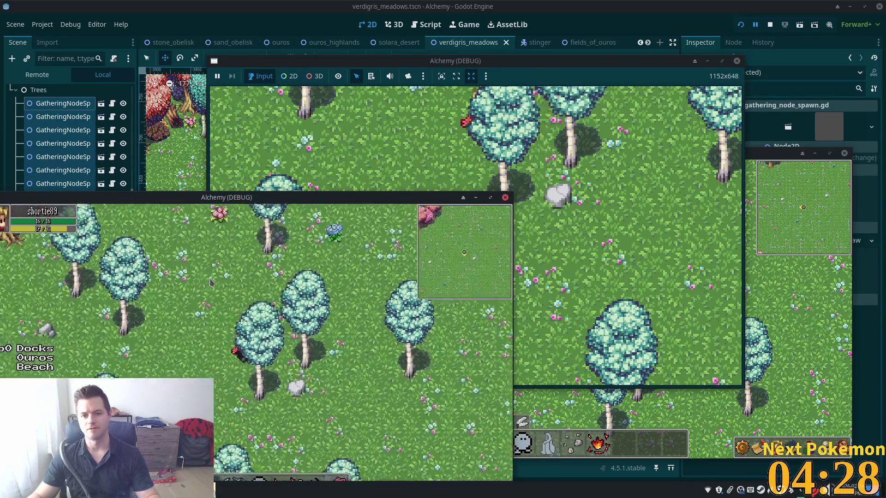
pyautogui.click(599, 213)
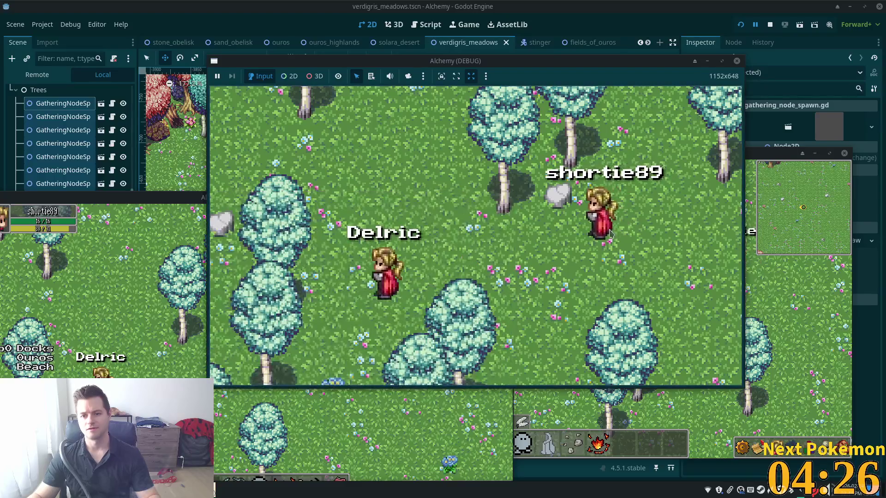
pyautogui.scroll(-5, 571, 239)
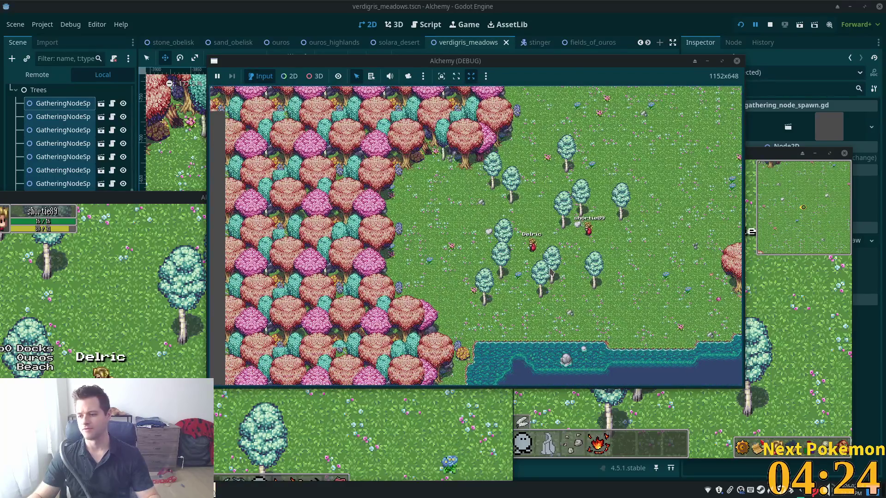
pyautogui.scroll(3, 552, 272)
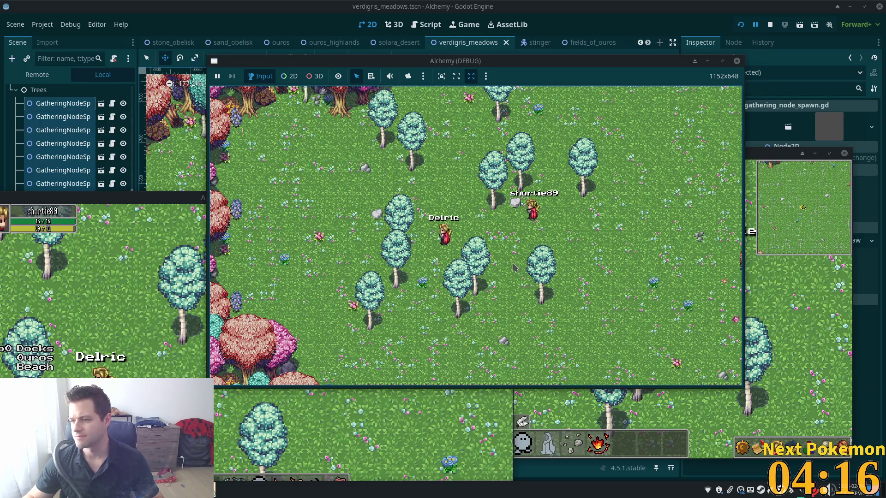
pyautogui.scroll(-3, 509, 270)
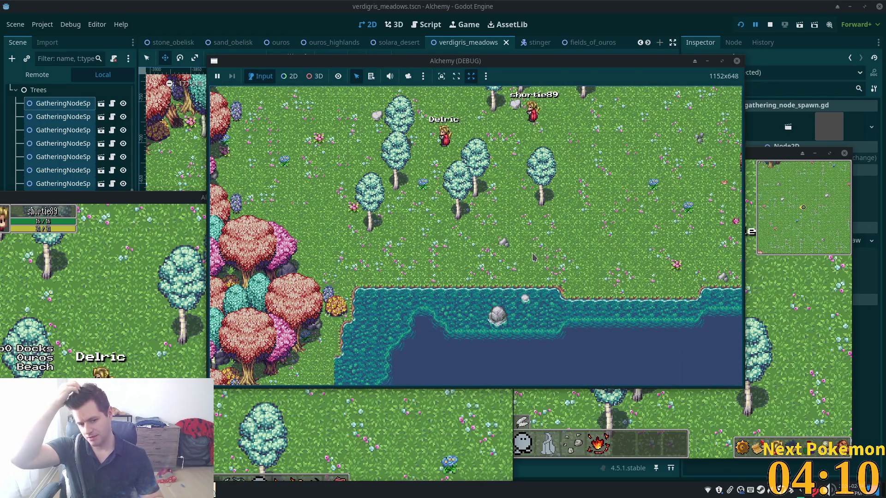
pyautogui.click(162, 208)
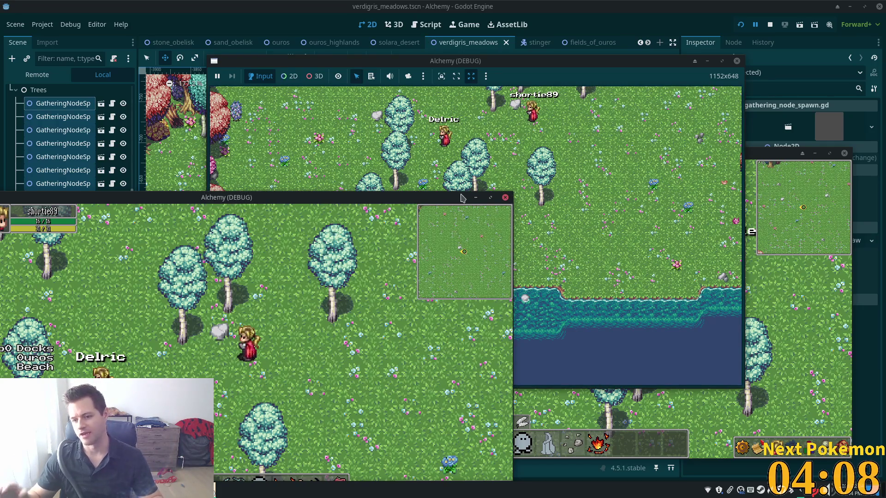
pyautogui.click(773, 150)
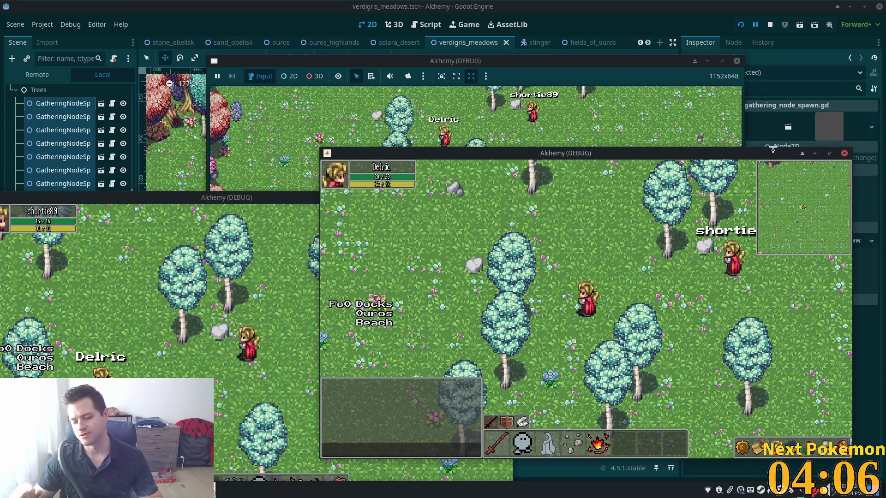
pyautogui.click(616, 65)
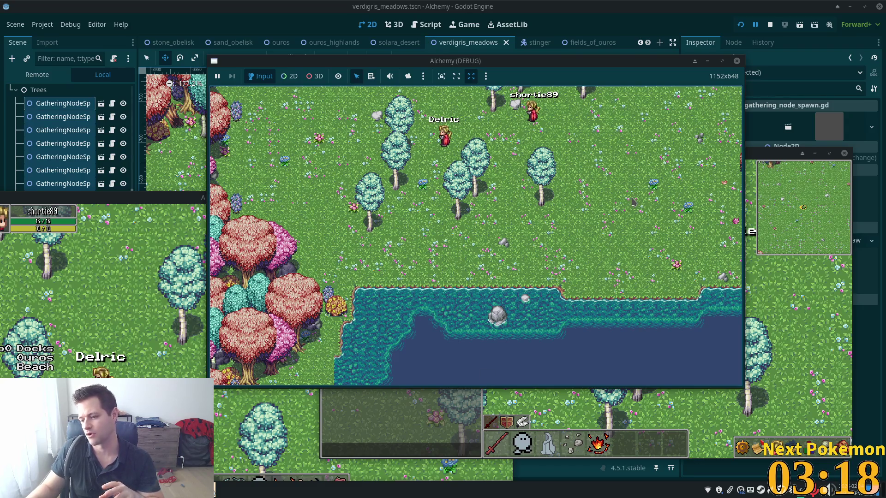
# - Reposition the debug windows, zoom out and back in, then move the second client over the first
pyautogui.moveTo(498, 65)
pyautogui.mouseDown()
pyautogui.moveTo(376, 74)
pyautogui.moveTo(539, 90)
pyautogui.mouseUp()
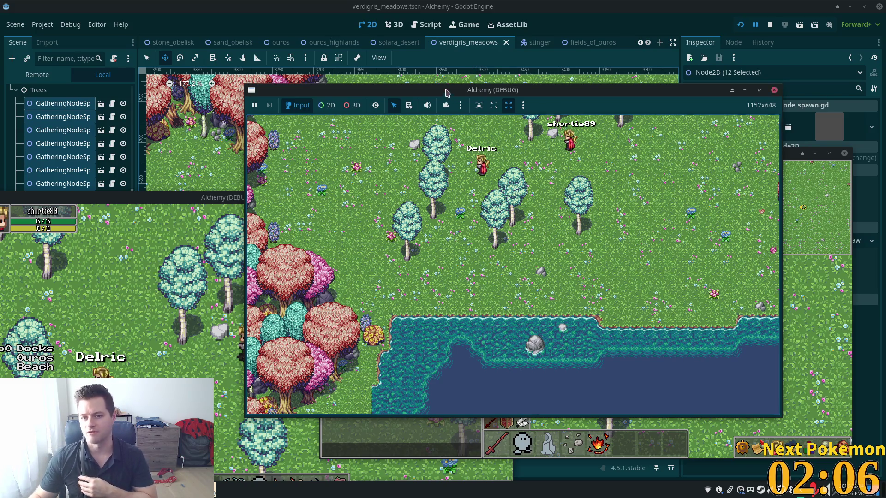
pyautogui.moveTo(446, 92)
pyautogui.mouseDown()
pyautogui.moveTo(436, 82)
pyautogui.moveTo(446, 51)
pyautogui.mouseUp()
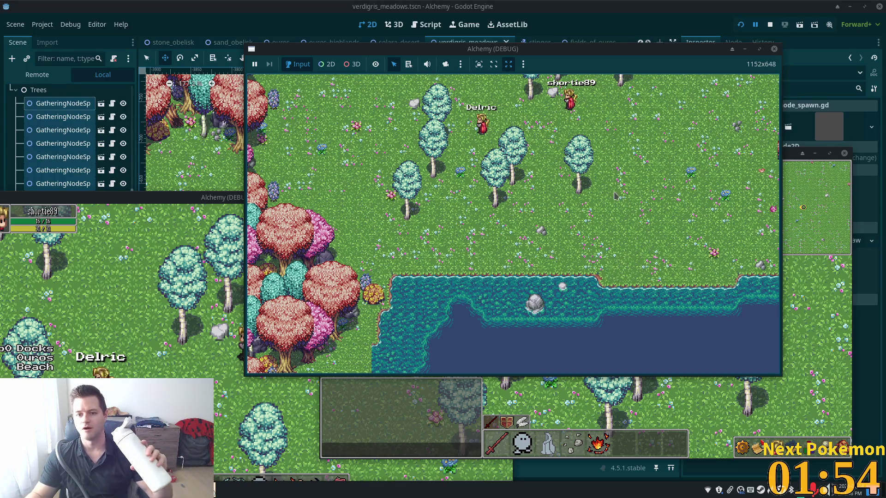
pyautogui.moveTo(543, 52)
pyautogui.mouseDown()
pyautogui.moveTo(516, 51)
pyautogui.moveTo(539, 57)
pyautogui.mouseUp()
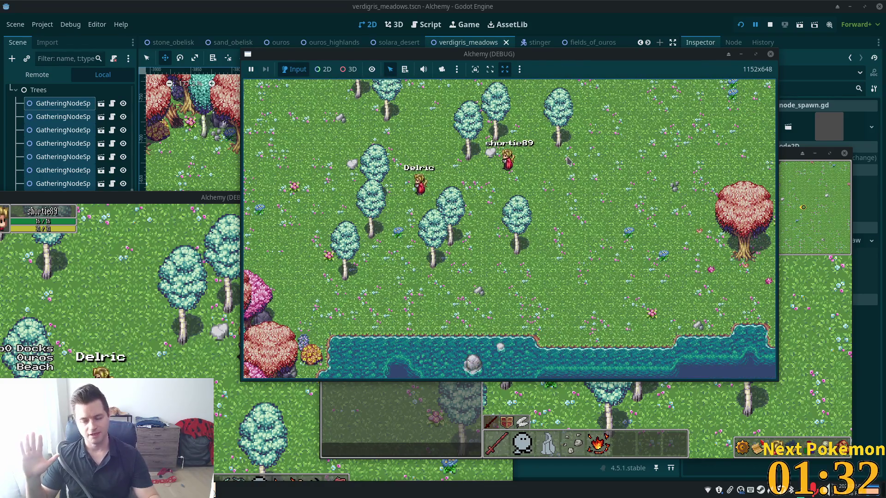
pyautogui.scroll(-5, 501, 157)
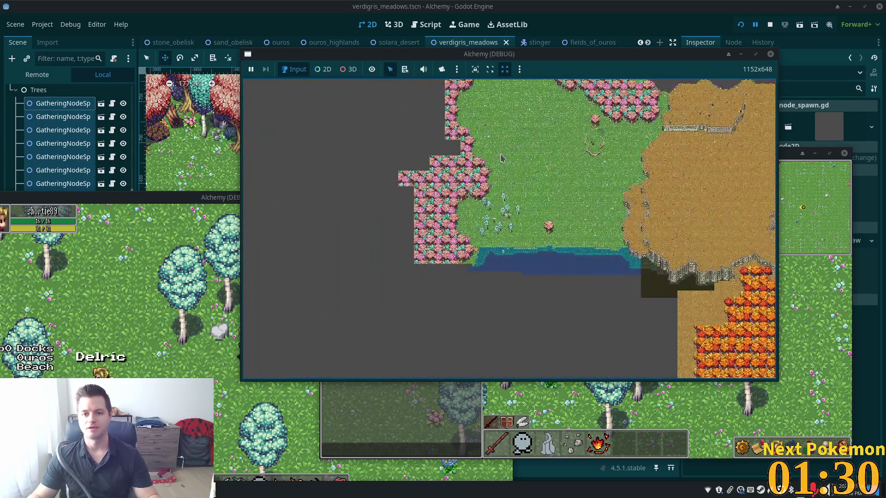
pyautogui.scroll(5, 507, 161)
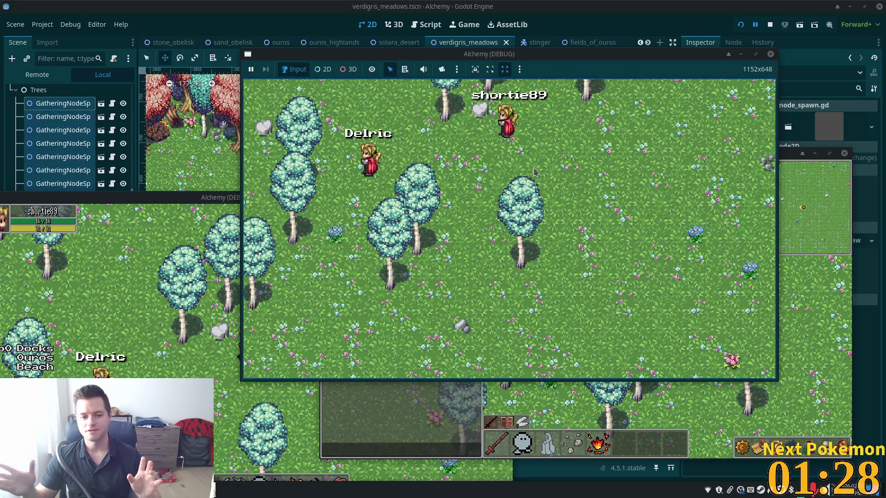
pyautogui.moveTo(227, 196)
pyautogui.mouseDown()
pyautogui.moveTo(237, 165)
pyautogui.moveTo(291, 148)
pyautogui.moveTo(281, 154)
pyautogui.mouseUp()
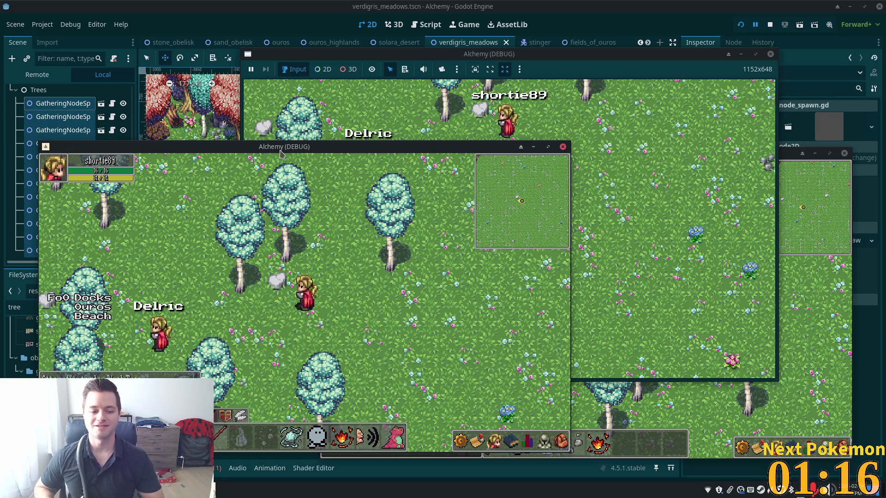
# - In the Delric client, walk toward the pink trees, then down-left to the water
pyautogui.click(822, 306)
pyautogui.press('Left')
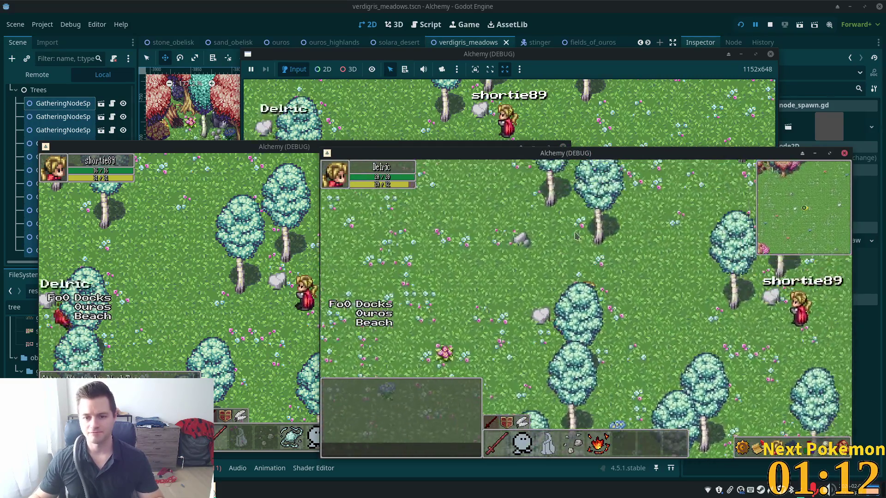
pyautogui.press('Right')
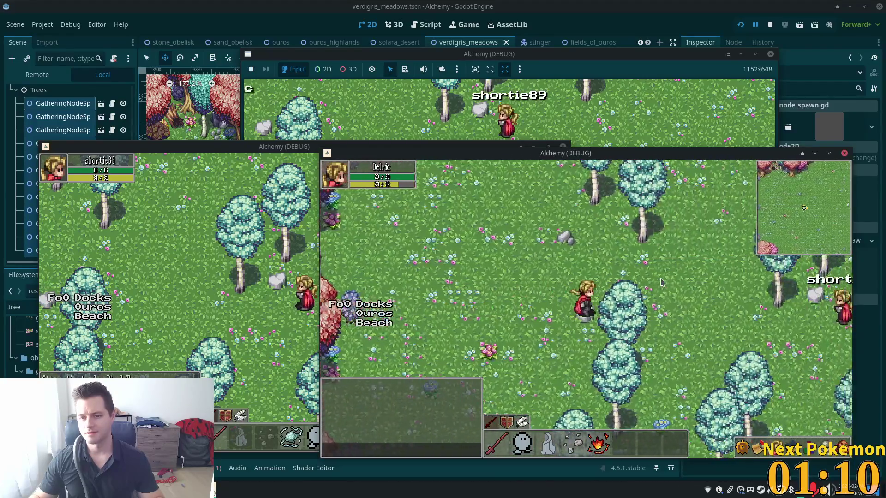
pyautogui.press('Left')
pyautogui.press('Up')
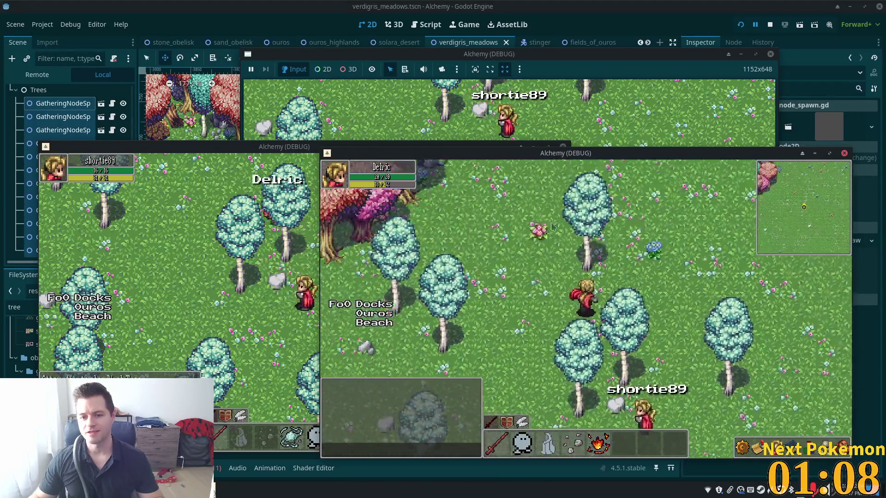
pyautogui.press('Right')
pyautogui.press('Down')
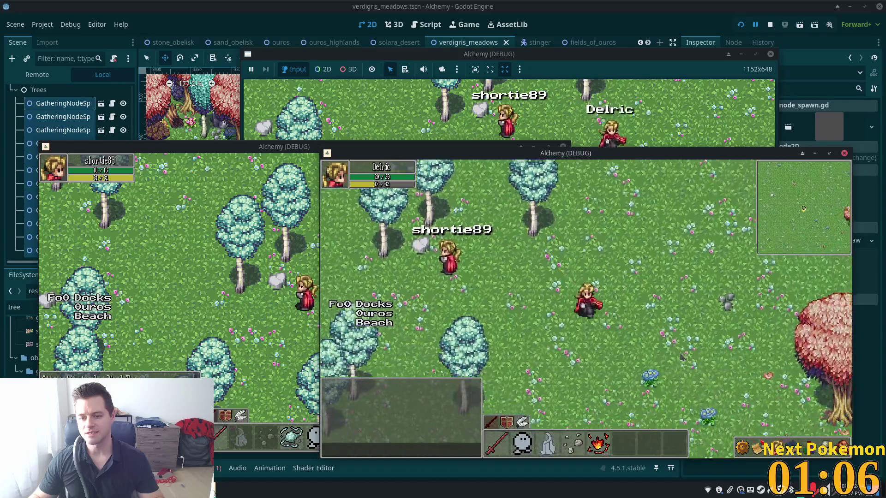
pyautogui.press('Down')
pyautogui.press('Left')
pyautogui.press('Left')
pyautogui.press('Down')
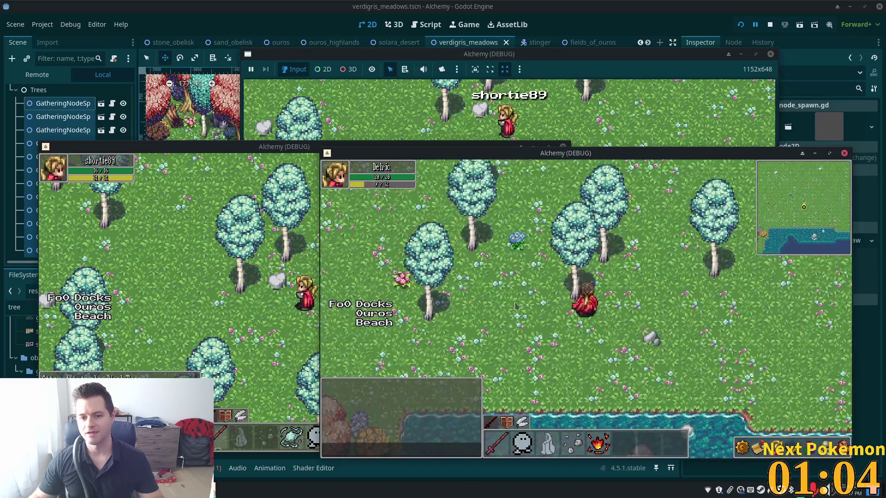
pyautogui.press('Left')
pyautogui.press('Up')
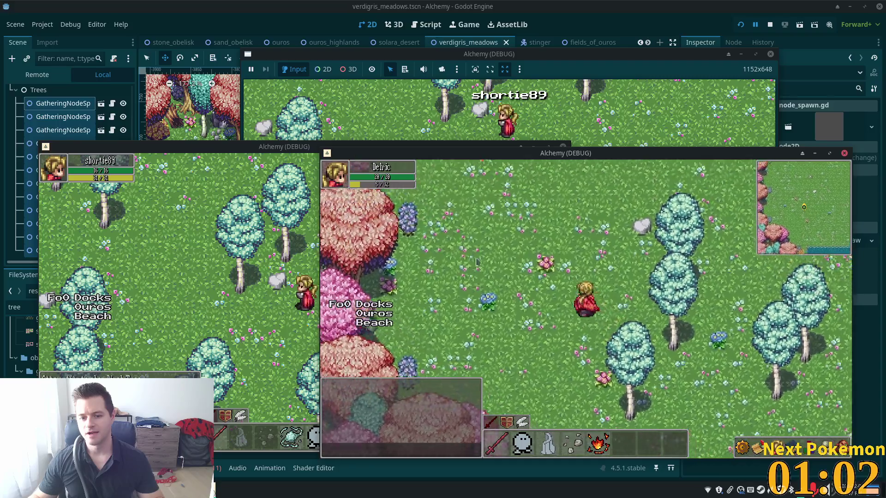
pyautogui.press('Up')
pyautogui.press('Left')
pyautogui.press('Down')
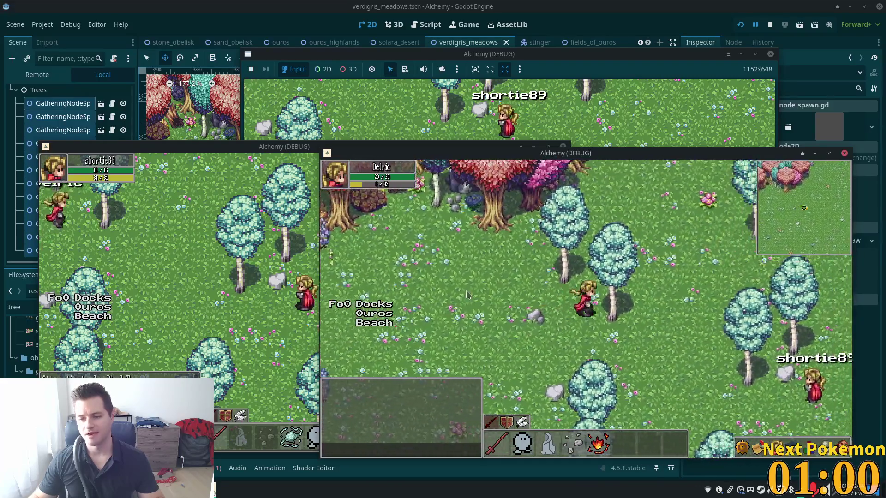
# - Walk Delric up-right across the meadow to the wall, then back down toward the water
pyautogui.press('Right')
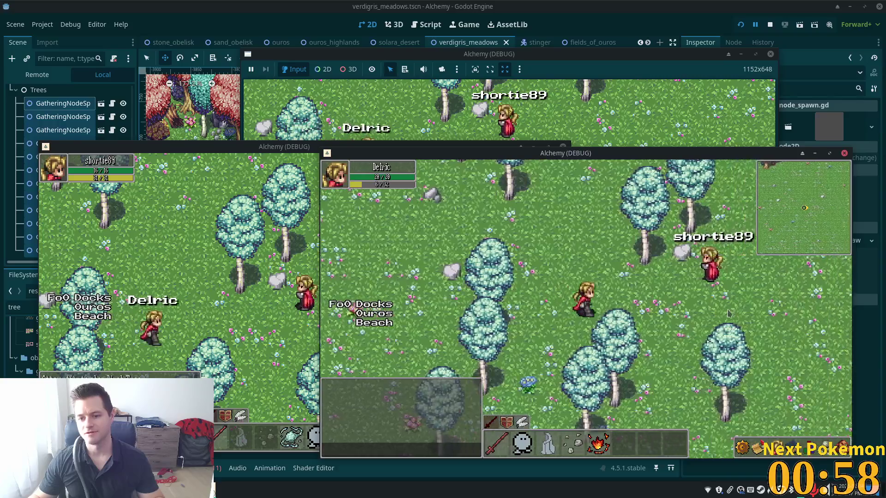
pyautogui.press('Up')
pyautogui.press('Up')
pyautogui.press('Right')
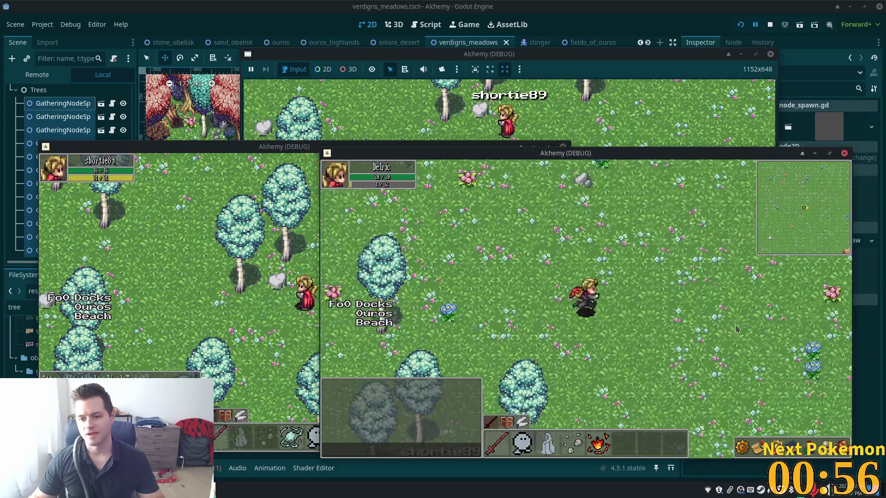
pyautogui.press('Up')
pyautogui.press('Right')
pyautogui.press('Up')
pyautogui.press('Right')
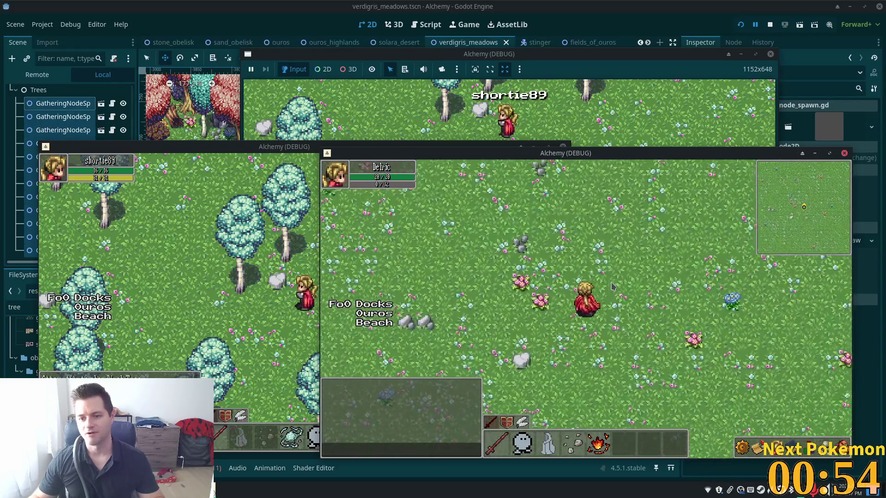
pyautogui.press('Up')
pyautogui.press('Right')
pyautogui.press('Right')
pyautogui.press('Down')
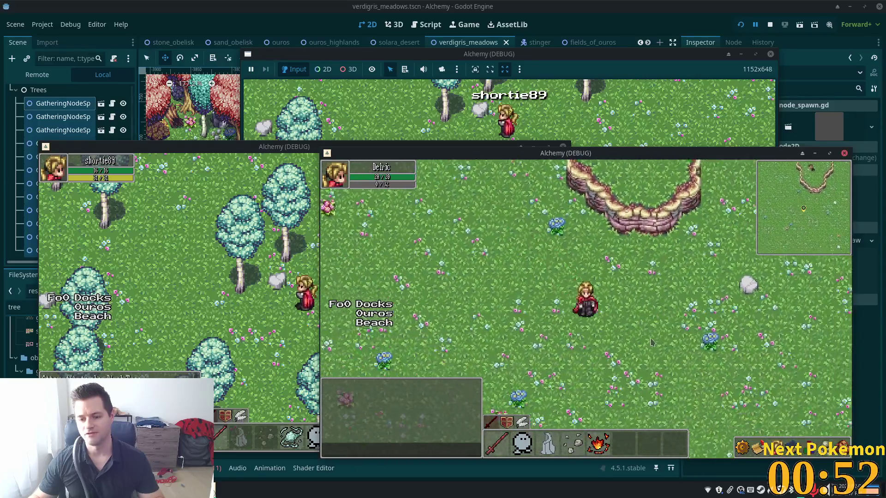
pyautogui.press('Down')
pyautogui.press('Left')
pyautogui.press('Up')
pyautogui.press('Left')
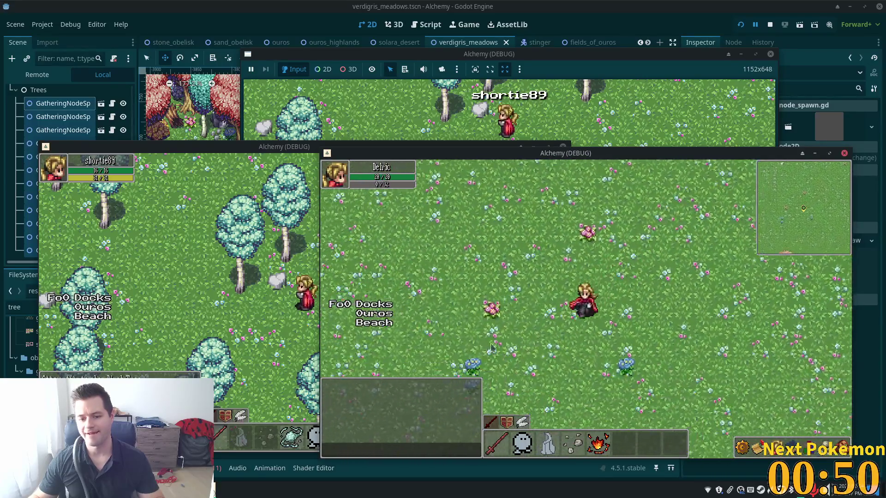
pyautogui.press('Down')
pyautogui.press('Left')
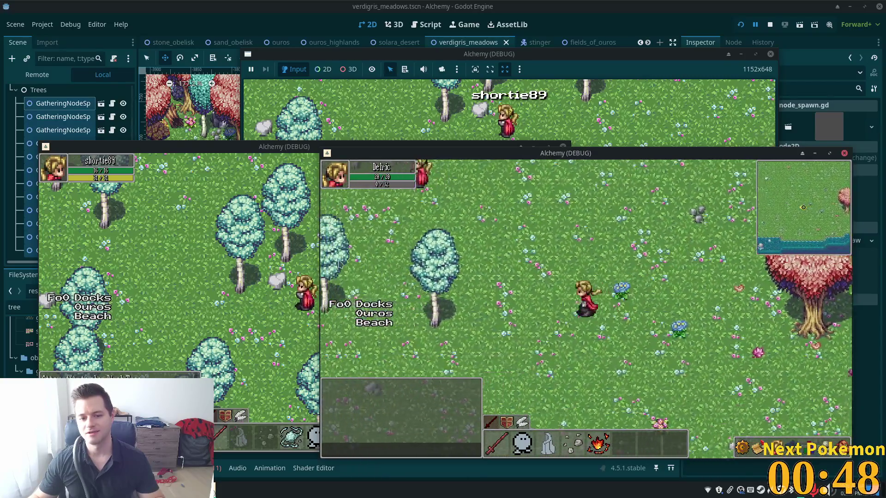
pyautogui.press('Up')
pyautogui.press('Right')
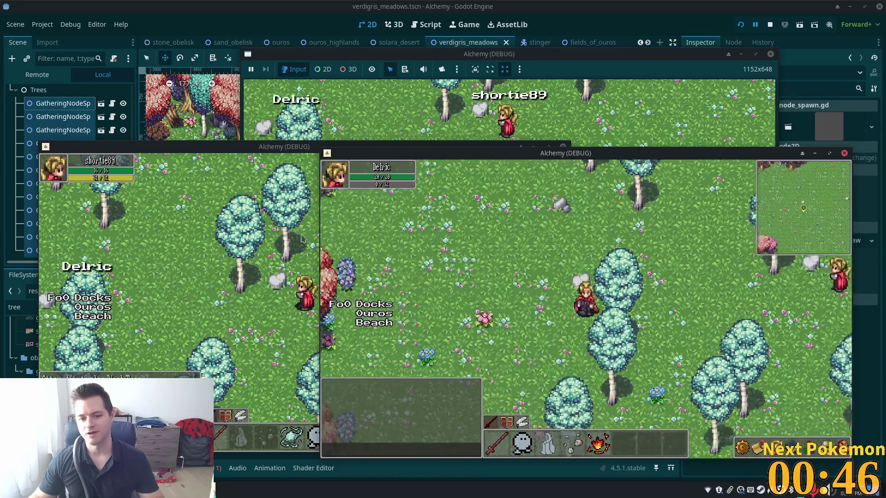
pyautogui.press('Down')
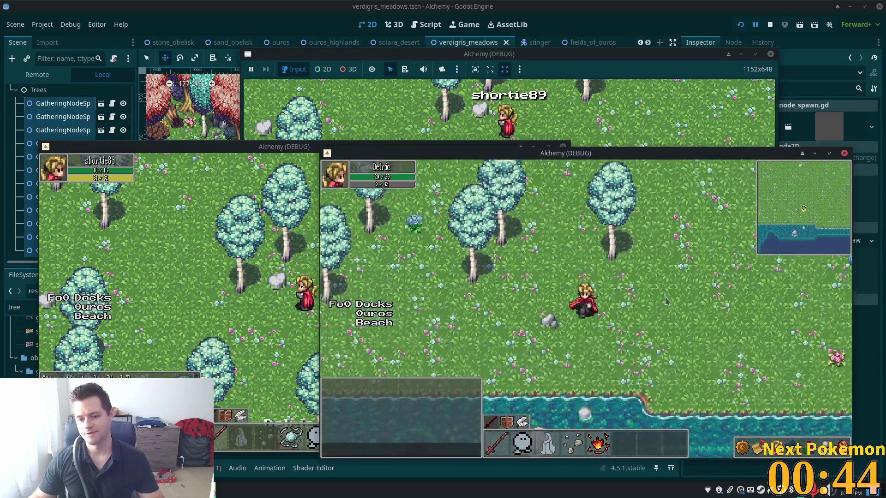
# - Walk along the shore, past the pink tree and rock ring to the dirt area, then dismount
pyautogui.press('Right')
pyautogui.press('Up')
pyautogui.press('Right')
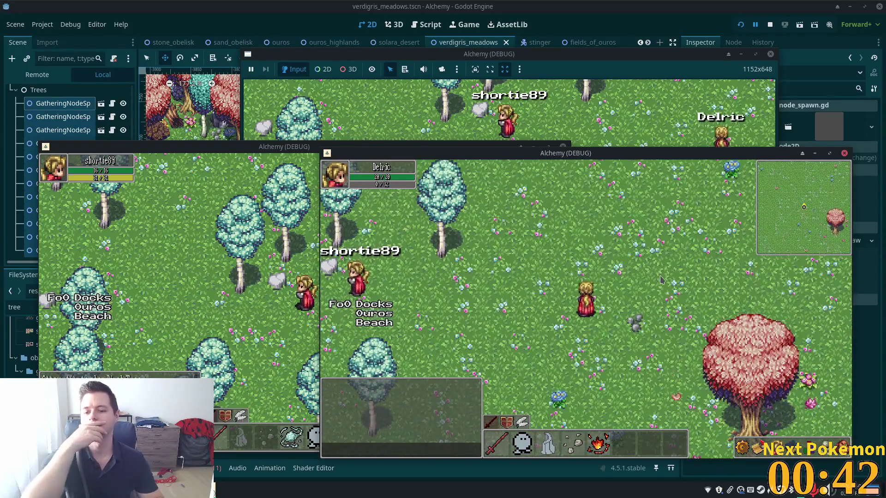
pyautogui.press('Right')
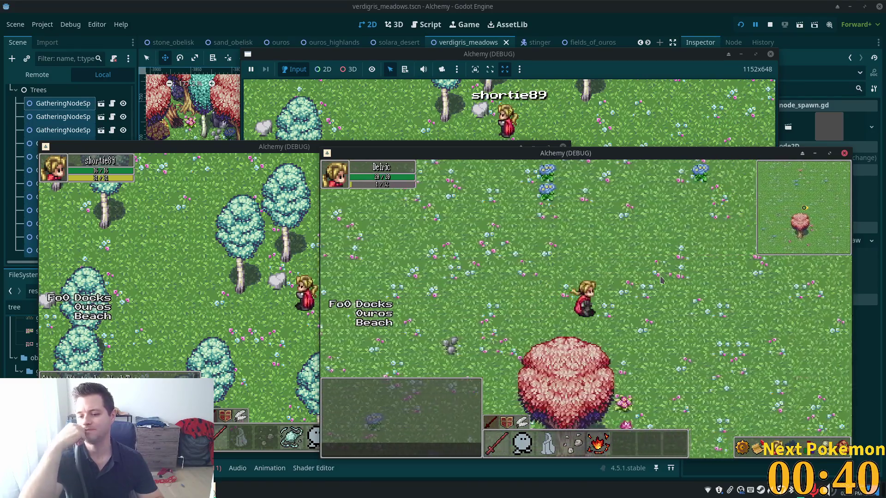
pyautogui.press('Up')
pyautogui.press('Up')
pyautogui.press('Right')
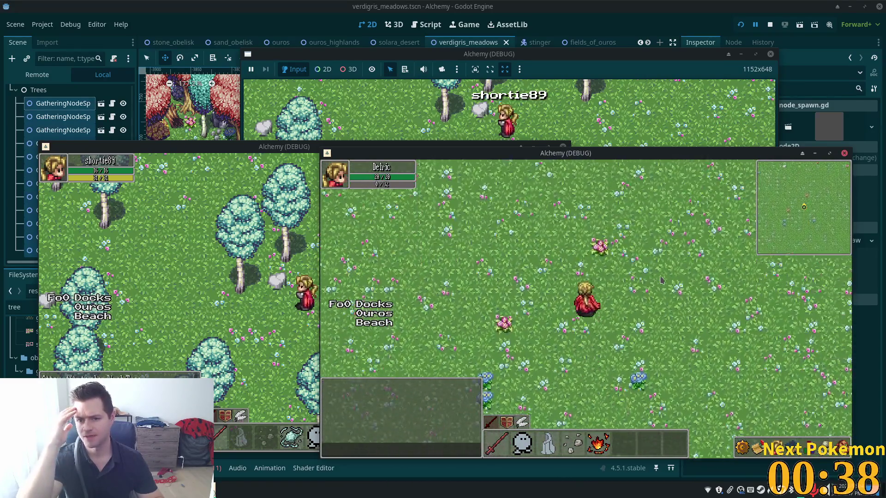
pyautogui.press('Up')
pyautogui.press('Right')
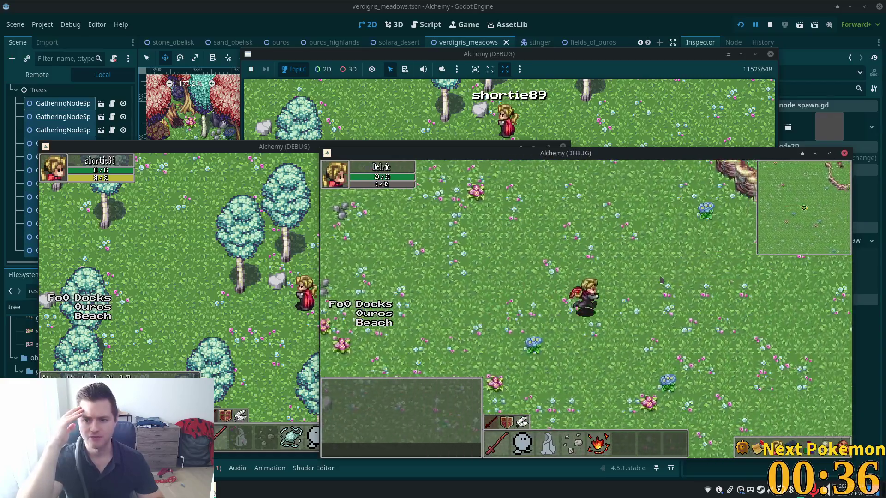
pyautogui.press('Up')
pyautogui.press('Right')
pyautogui.press('Right')
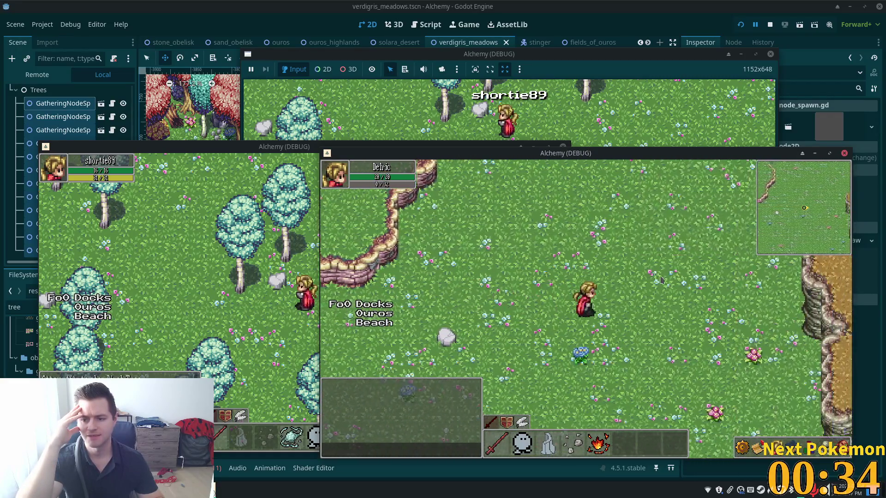
pyautogui.press('Up')
pyautogui.press('Right')
pyautogui.press('Up')
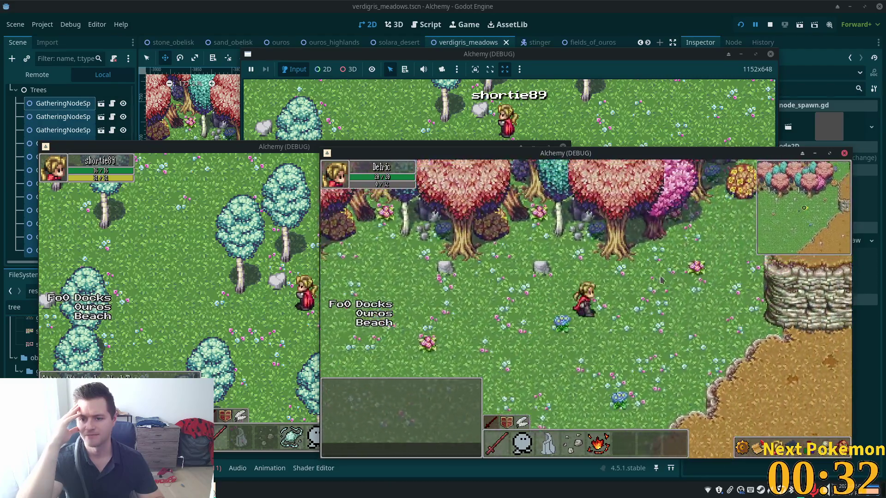
pyautogui.press('Down')
pyautogui.press('Left')
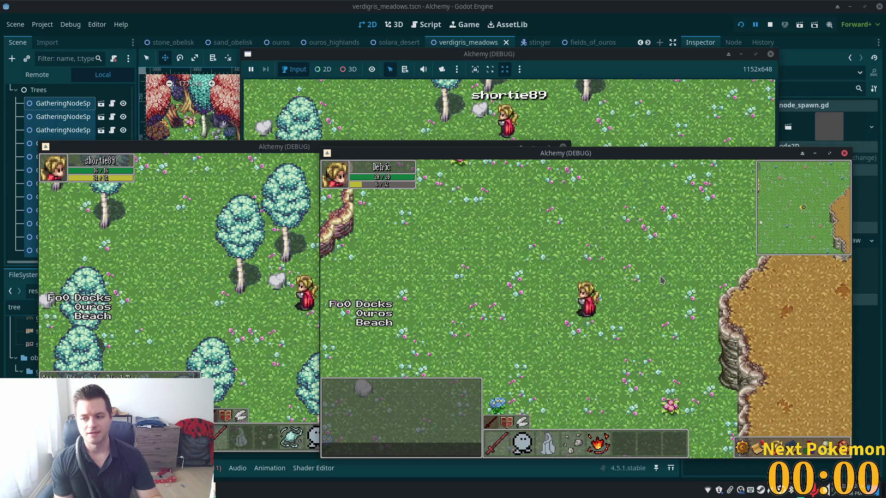
# - Walk the character north toward the large tree, then west and south into open meadow
pyautogui.press('w')
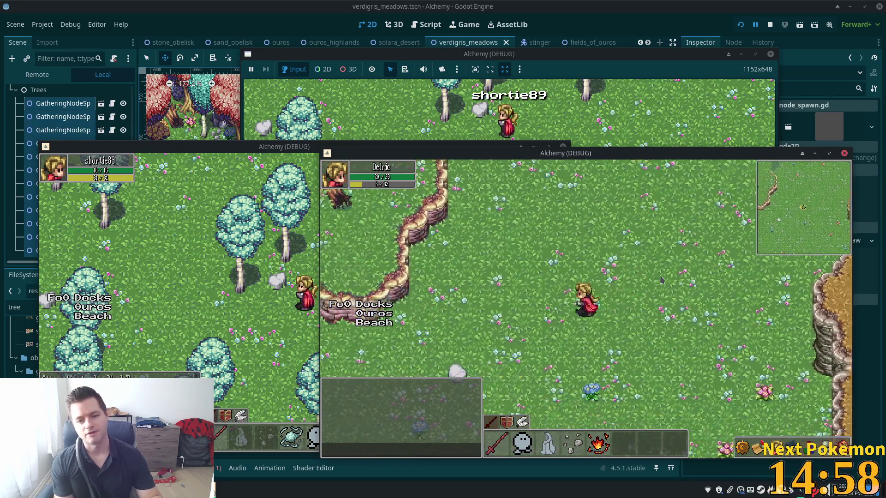
pyautogui.press('w')
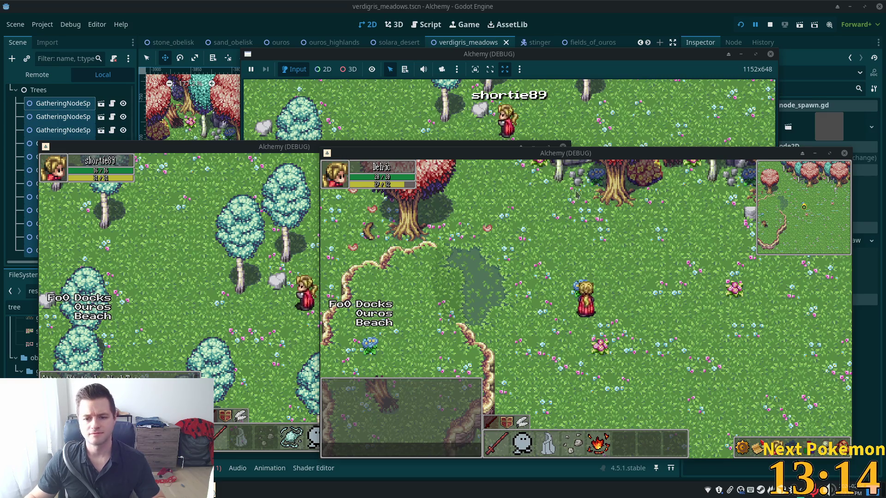
pyautogui.press('d')
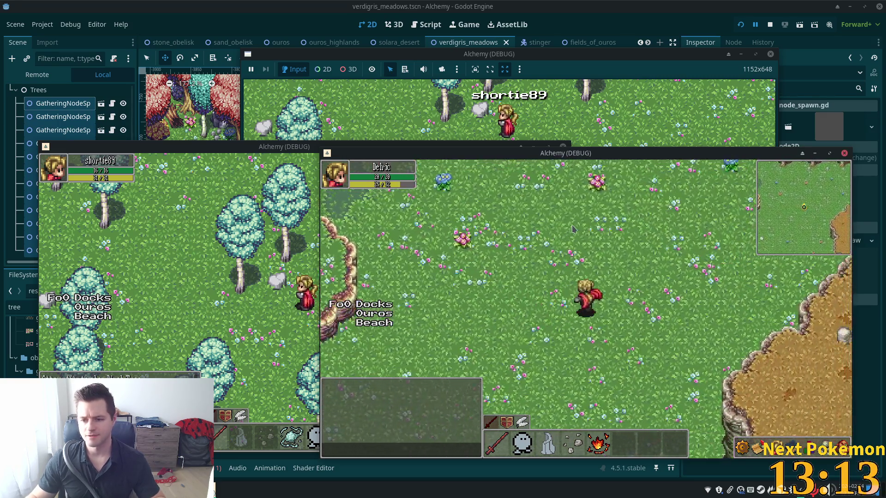
pyautogui.press('w')
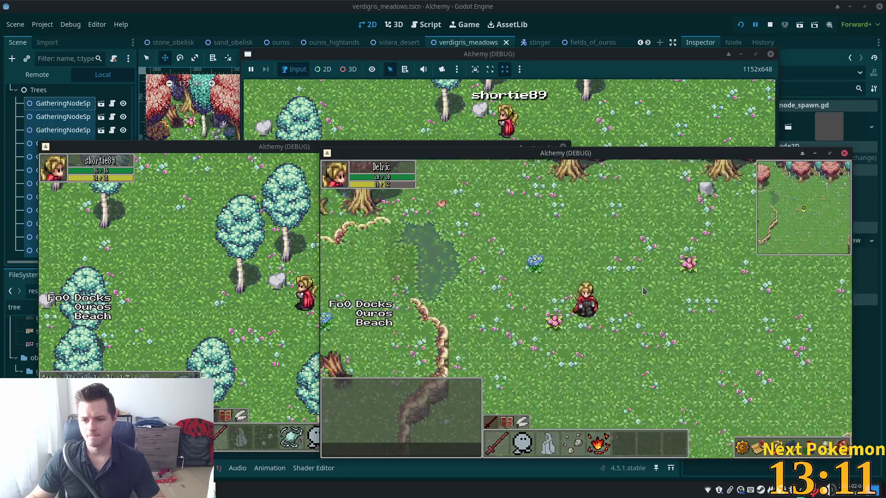
pyautogui.press('a')
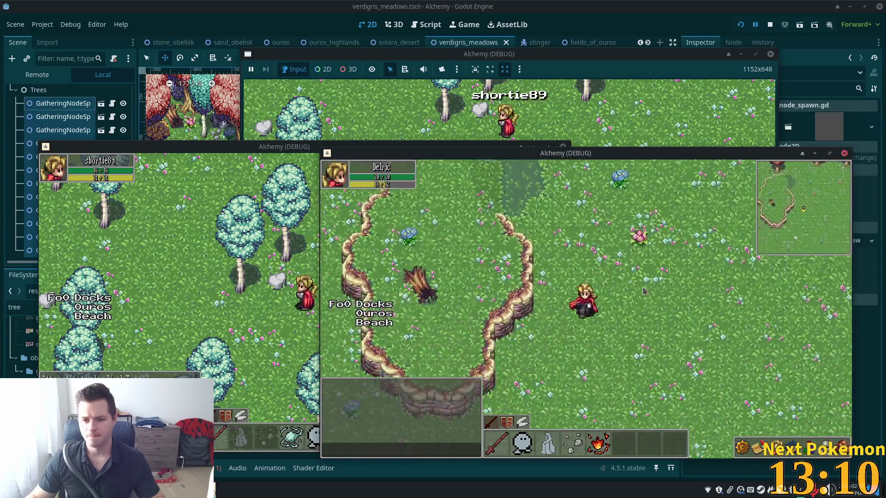
pyautogui.press('s')
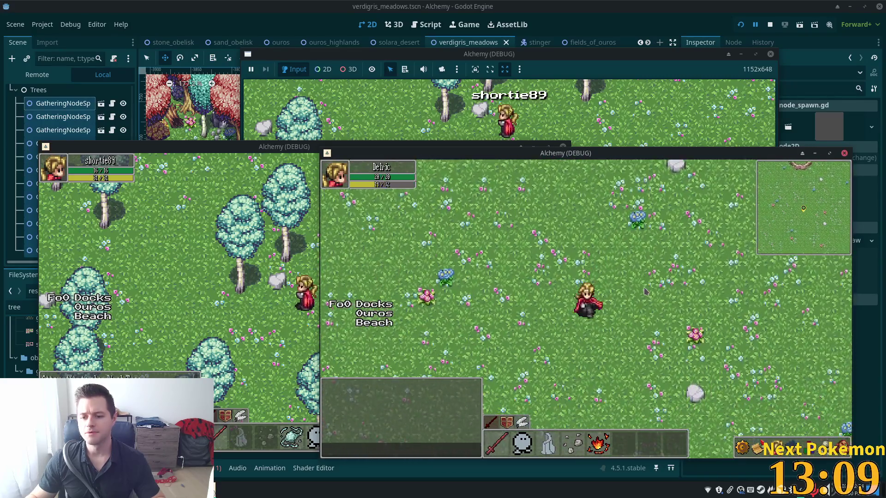
pyautogui.press('s')
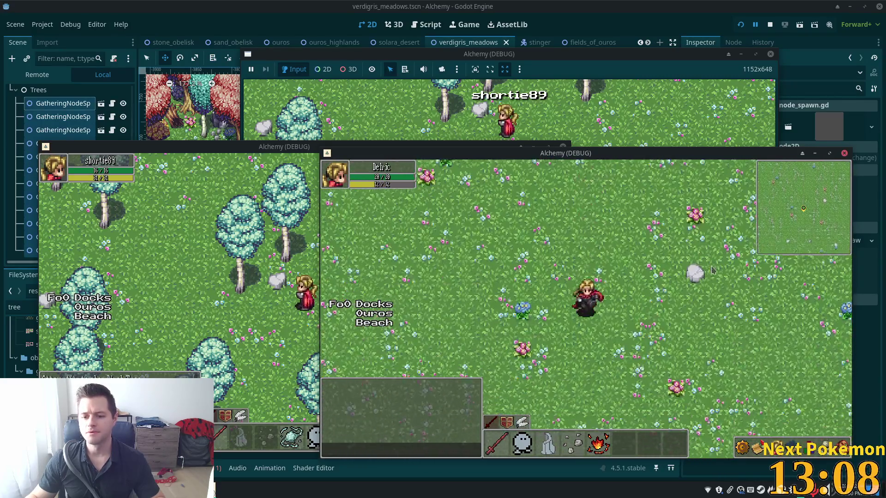
pyautogui.press('d')
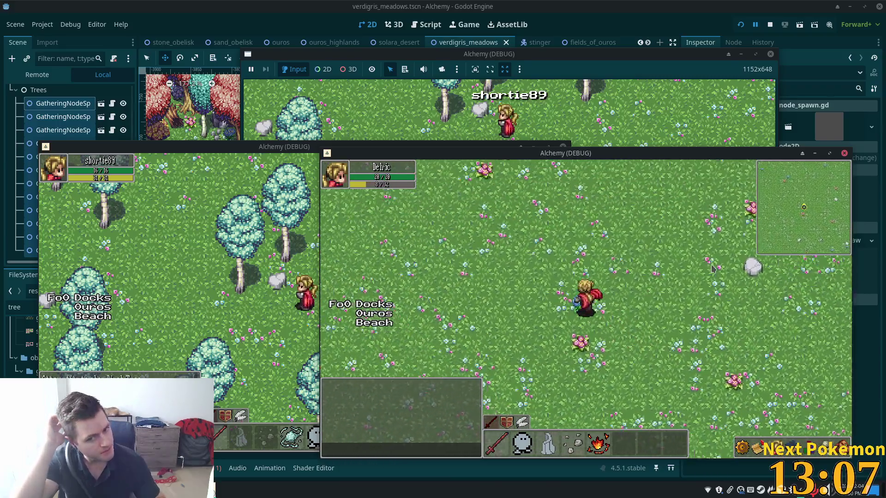
pyautogui.press('d')
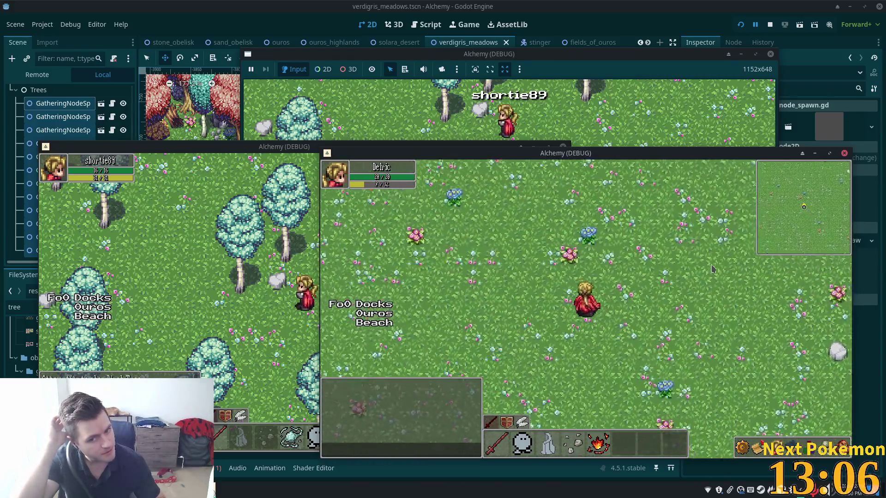
# - Walk east until the sandy cliff edge is in view, then switch to Discord
pyautogui.press('w')
pyautogui.press('s')
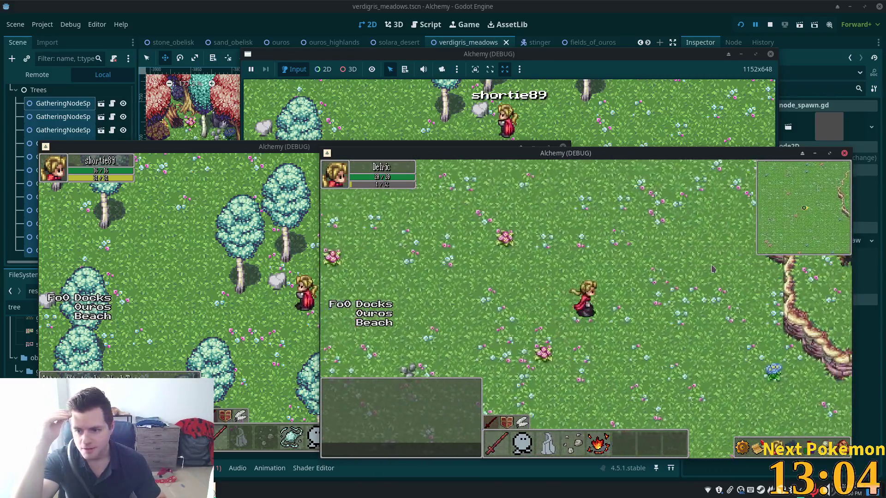
pyautogui.press('d')
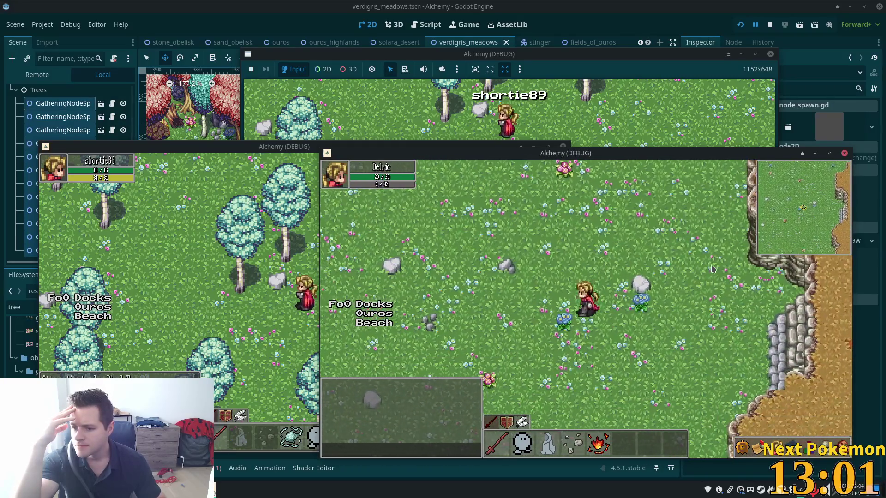
pyautogui.press('a')
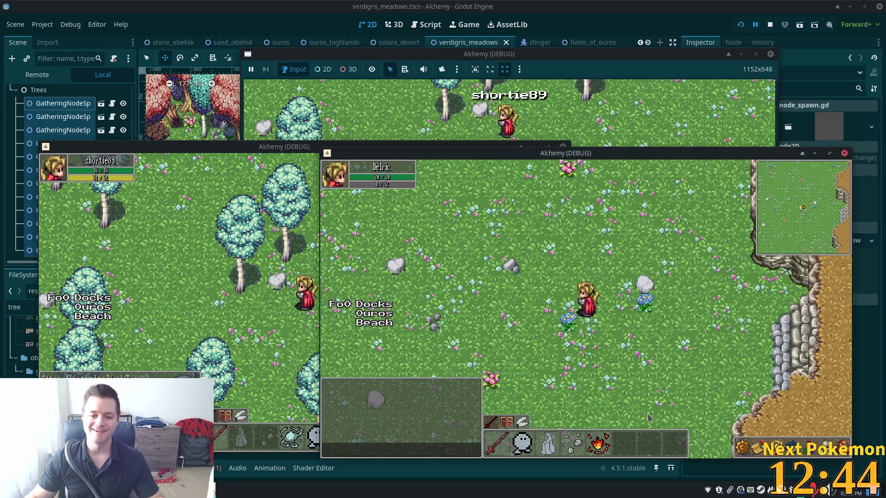
pyautogui.click(798, 326)
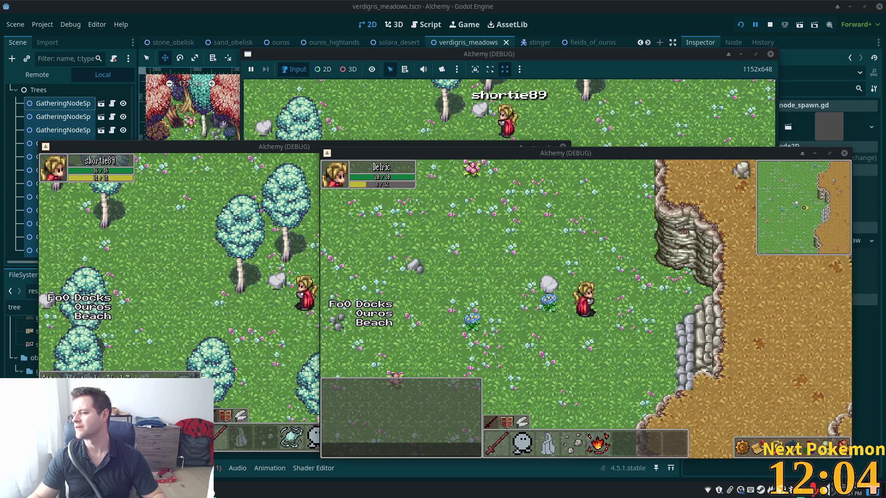
pyautogui.hotkey('alt', 'Tab')
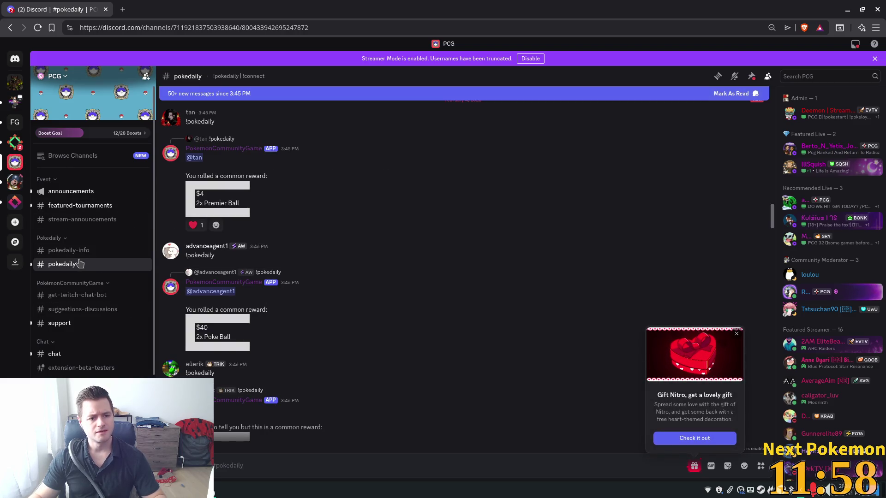
# - Dismiss the Gift Nitro offer, scroll to the newest reward replies, and highlight the bot's reward text
pyautogui.scroll(-3, 619, 366)
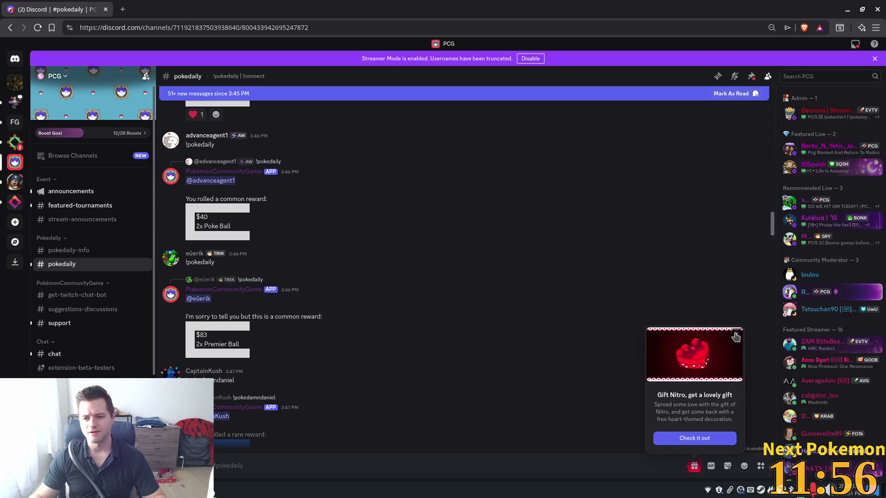
pyautogui.click(737, 333)
pyautogui.scroll(-2, 517, 367)
pyautogui.scroll(-10, 517, 367)
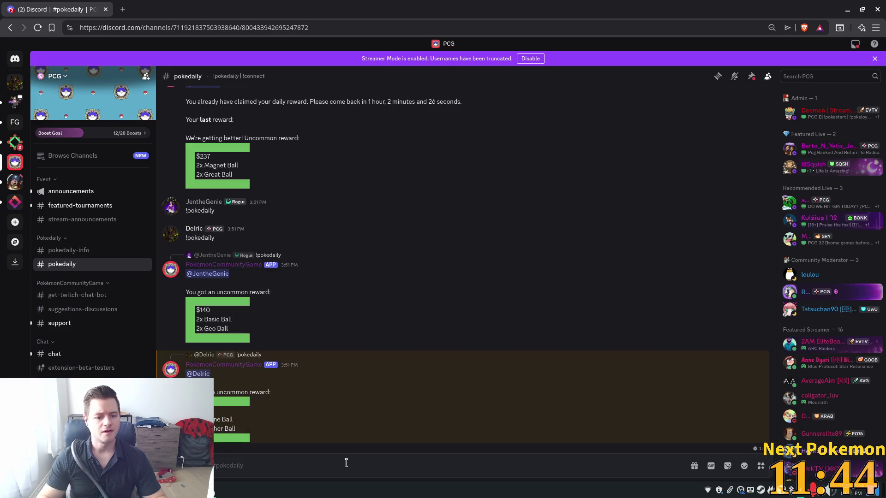
pyautogui.moveTo(216, 392); pyautogui.dragTo(255, 392)
pyautogui.moveTo(217, 428); pyautogui.dragTo(236, 430)
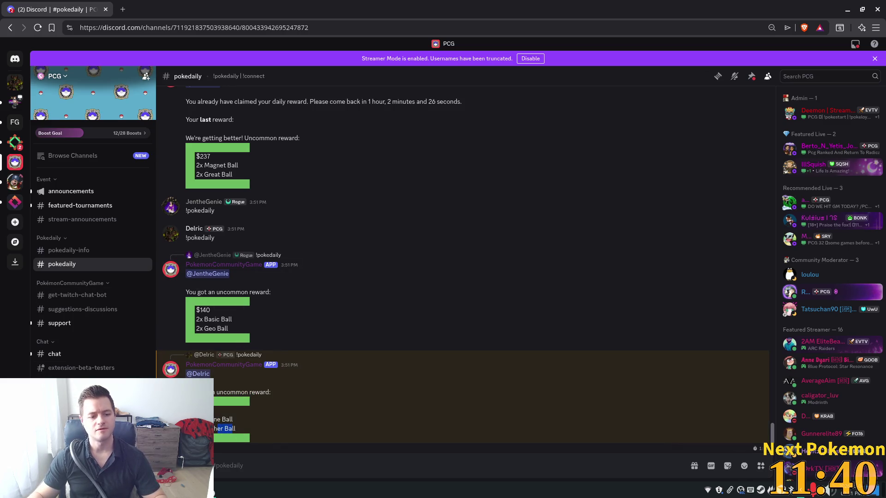
pyautogui.click(214, 491)
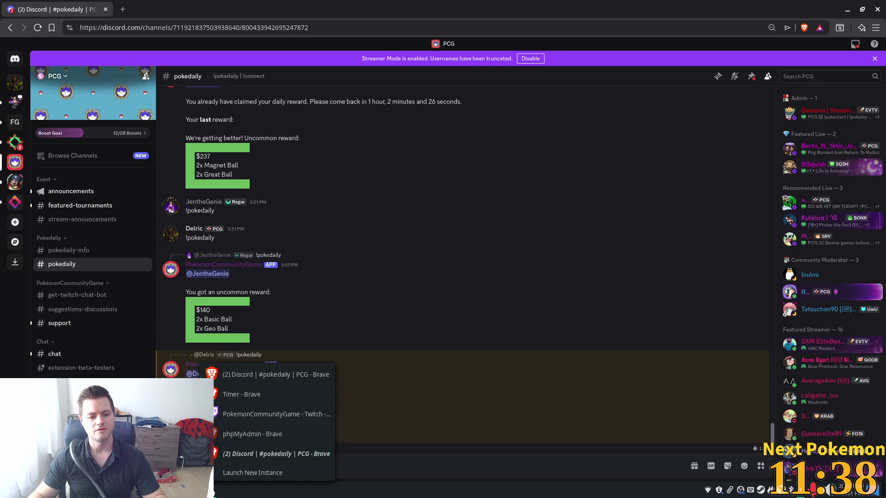
# - Refresh the PokemonCommunityGame ball inventory ($102102), view the Cipher Ball, cancel, and shrink Discord
pyautogui.click(277, 411)
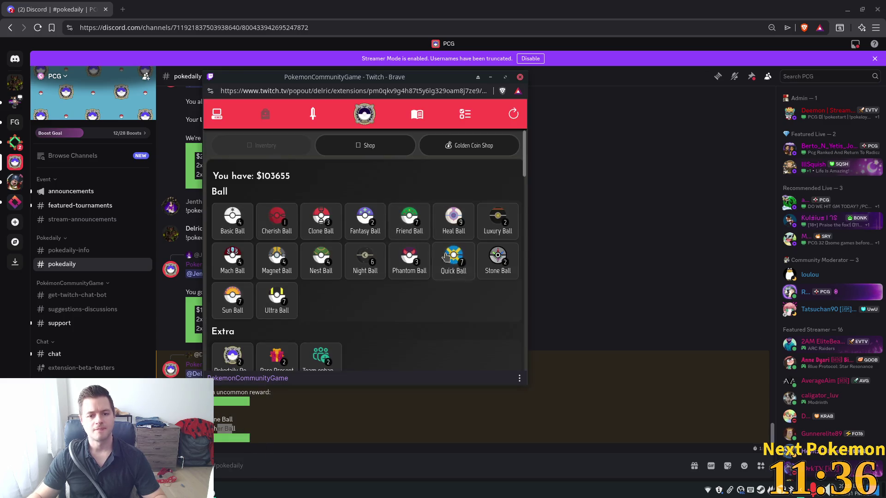
pyautogui.click(514, 114)
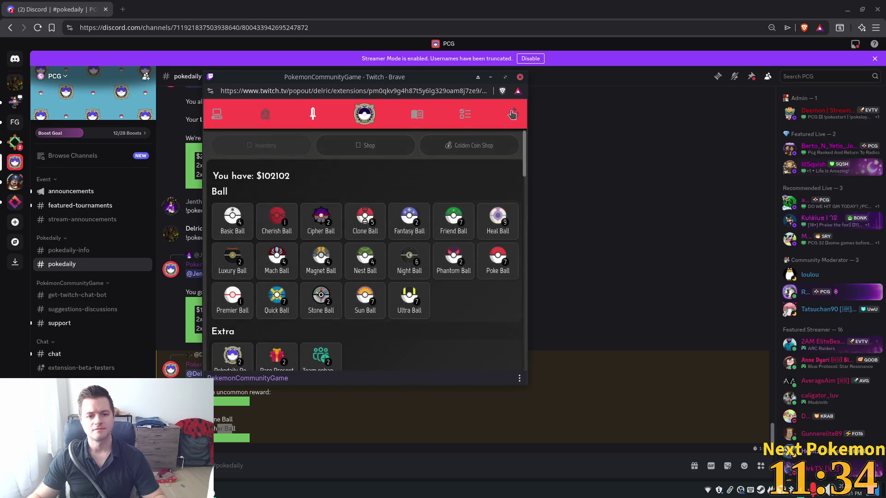
pyautogui.click(322, 223)
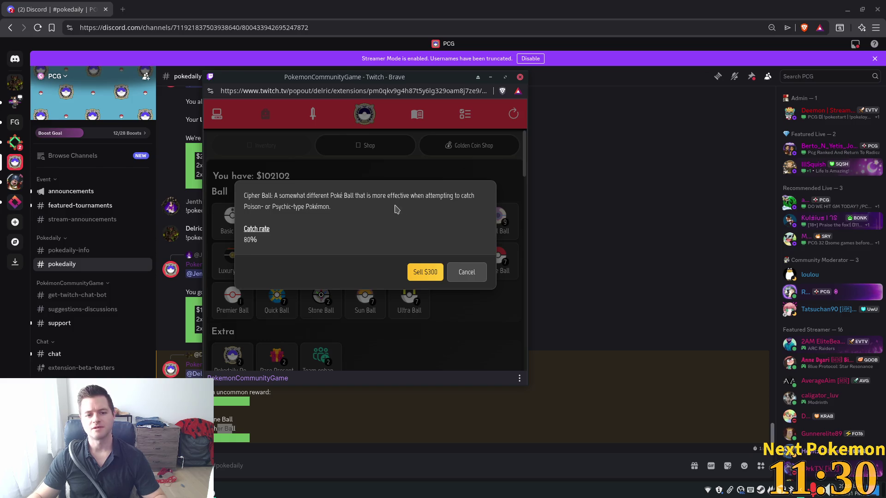
pyautogui.click(475, 276)
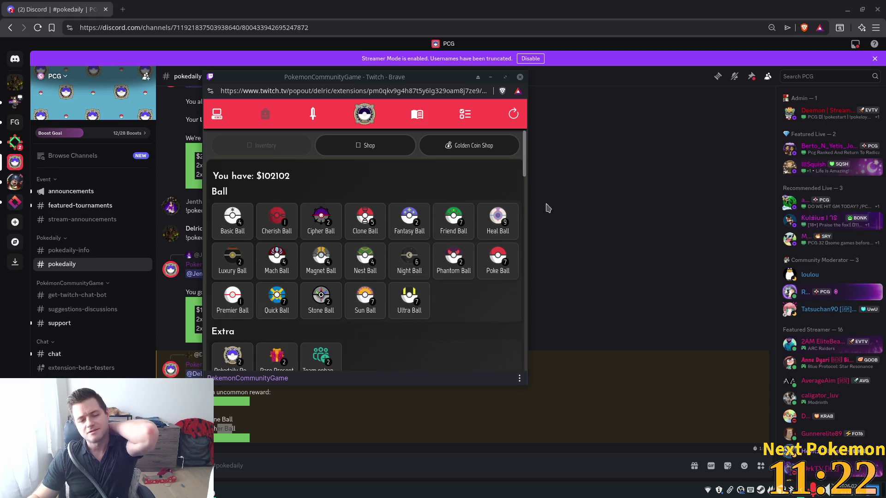
pyautogui.moveTo(597, 10)
pyautogui.mouseDown()
pyautogui.moveTo(119, 16)
pyautogui.moveTo(446, 14)
pyautogui.moveTo(713, 43)
pyautogui.moveTo(645, 48)
pyautogui.mouseUp()
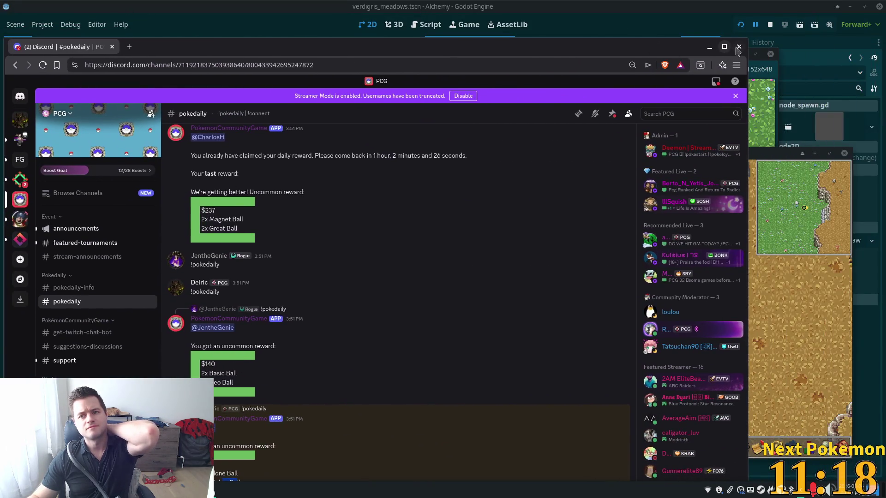
# - Close Discord, minimize the PokemonCommunityGame popout, and stop the running game with F8
pyautogui.click(737, 47)
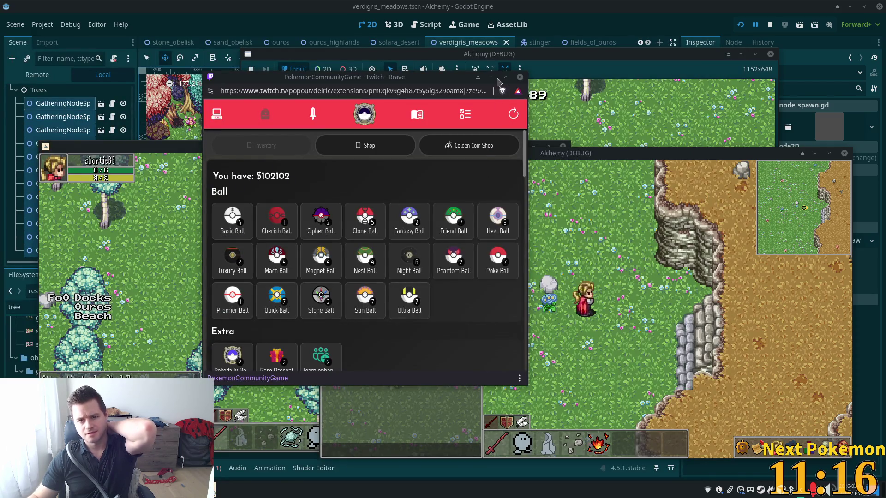
pyautogui.click(490, 77)
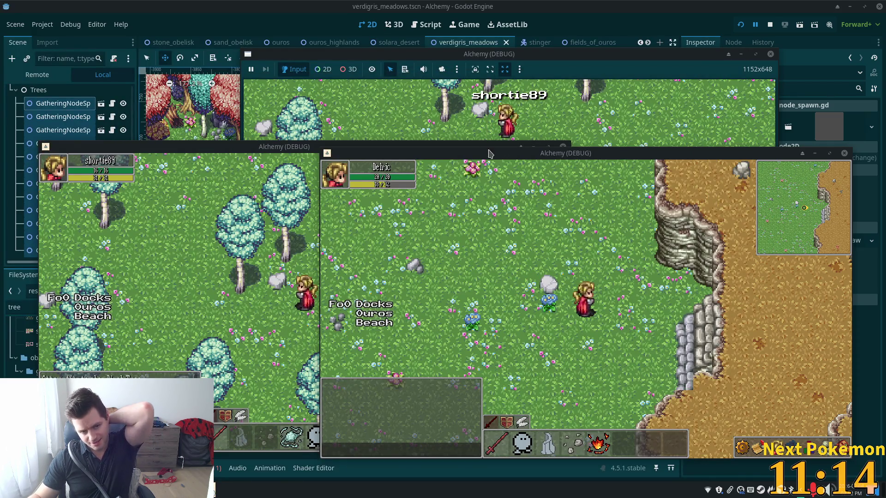
pyautogui.press('F8')
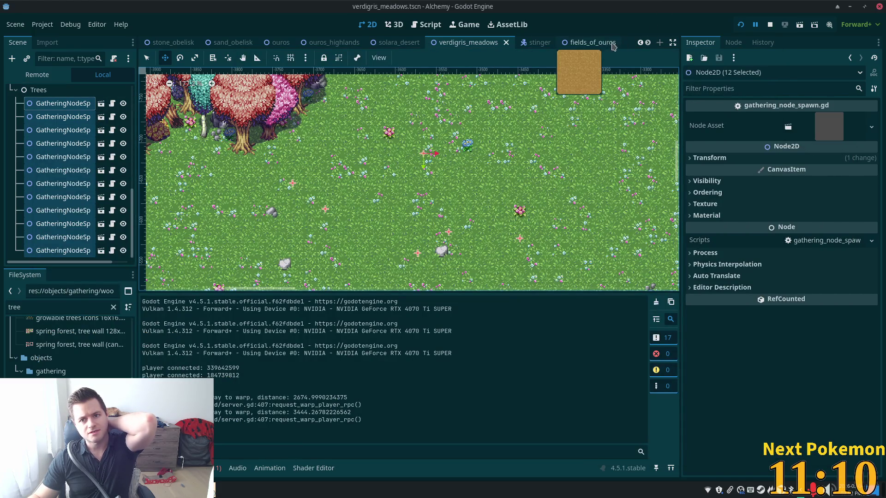
# - In fields_of_ouros.tscn, select the Foliage tile layer and show its TileSet sources
pyautogui.click(584, 45)
pyautogui.scroll(3, 566, 135)
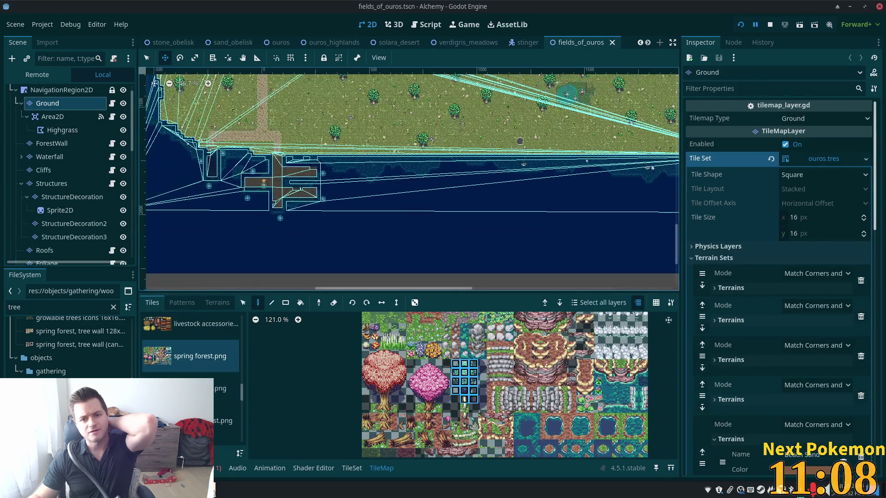
pyautogui.scroll(5, 567, 135)
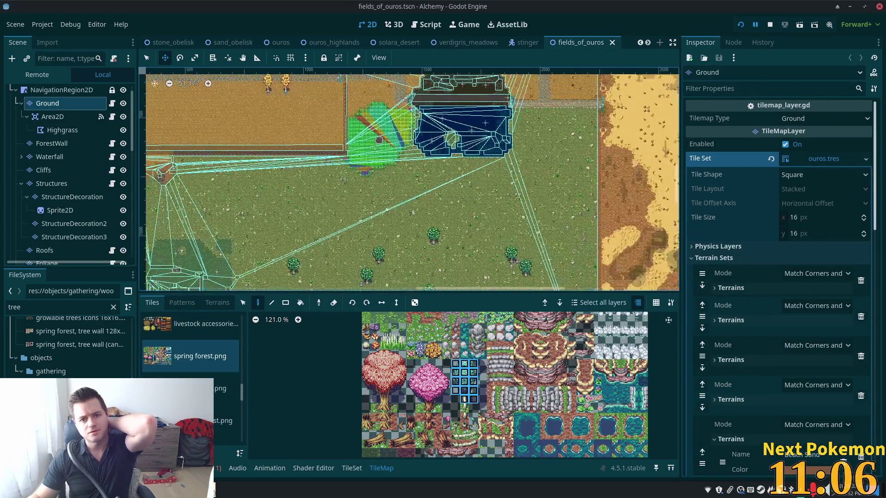
pyautogui.scroll(3, 382, 138)
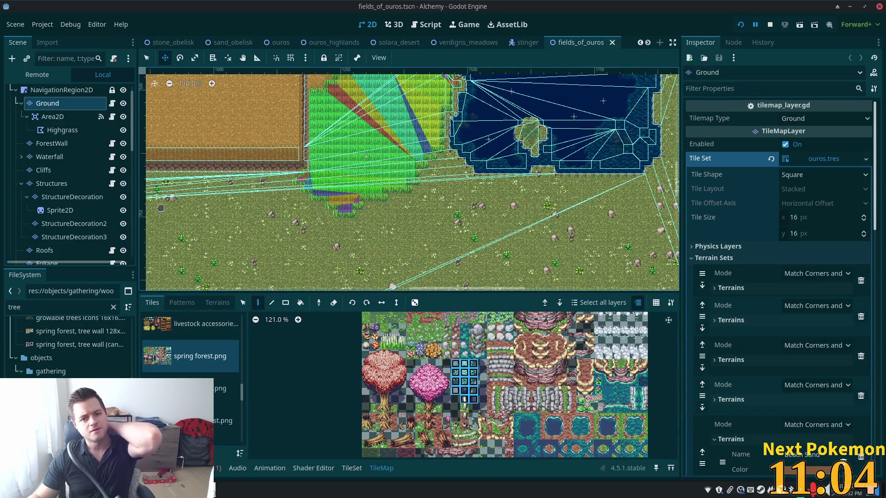
pyautogui.scroll(-3, 65, 194)
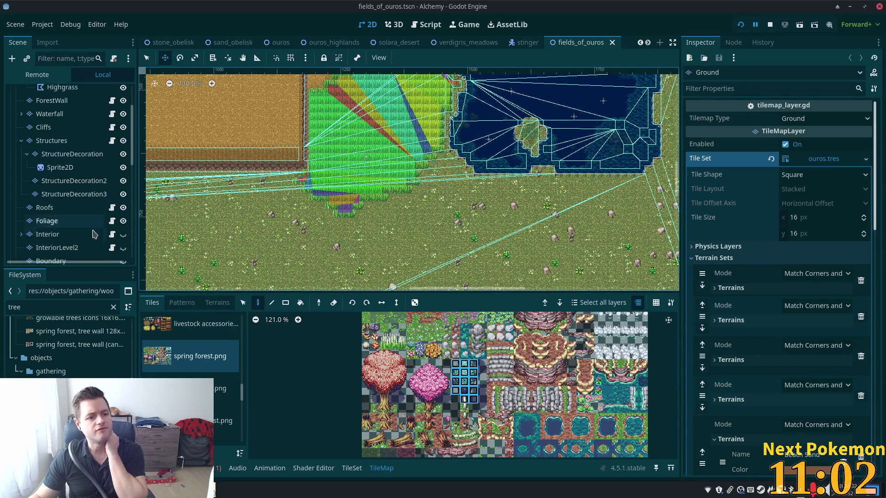
pyautogui.click(55, 221)
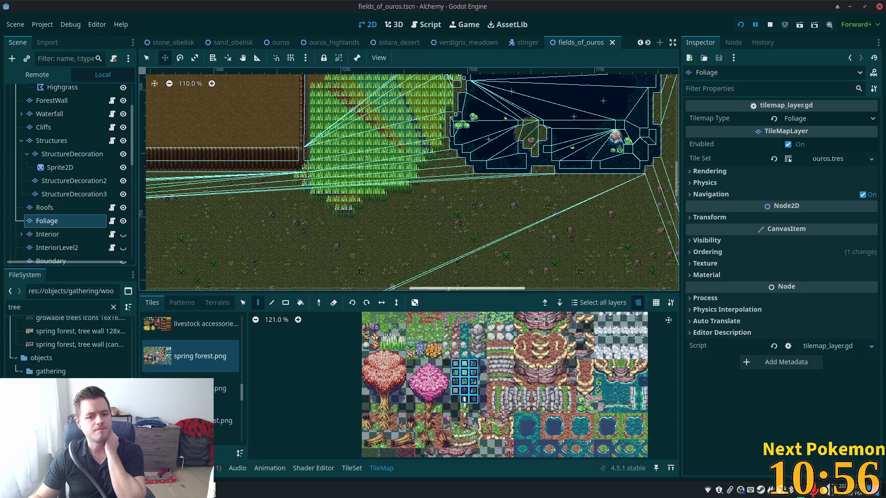
pyautogui.click(352, 468)
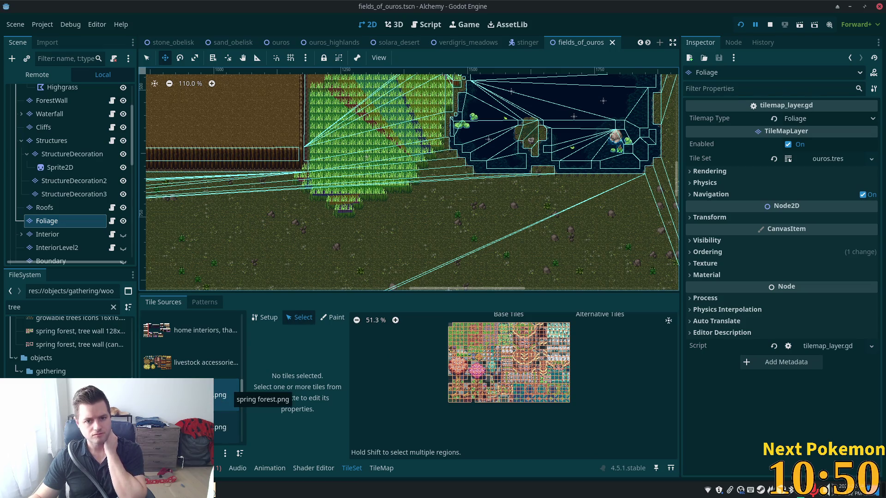
# - Browse the Foliage tile sources: both spring forest.png atlases and the green-tree source
pyautogui.click(229, 427)
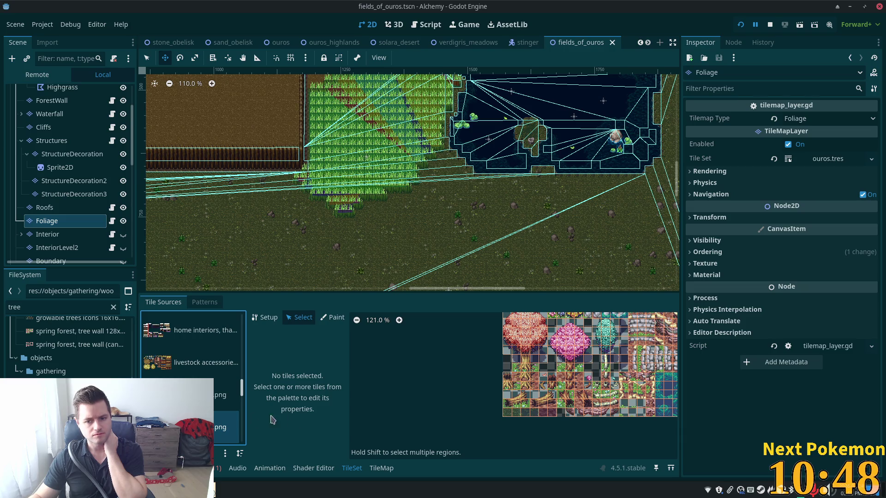
pyautogui.click(224, 395)
pyautogui.scroll(-2, 223, 395)
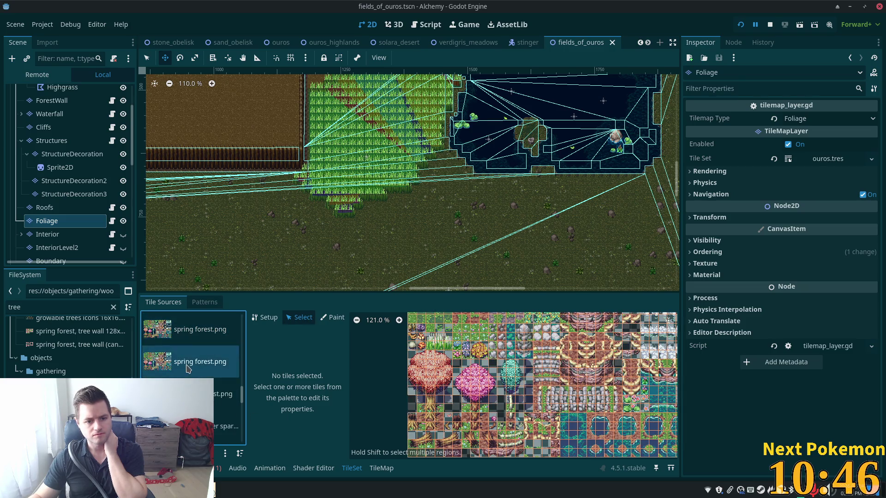
pyautogui.click(186, 358)
pyautogui.click(184, 338)
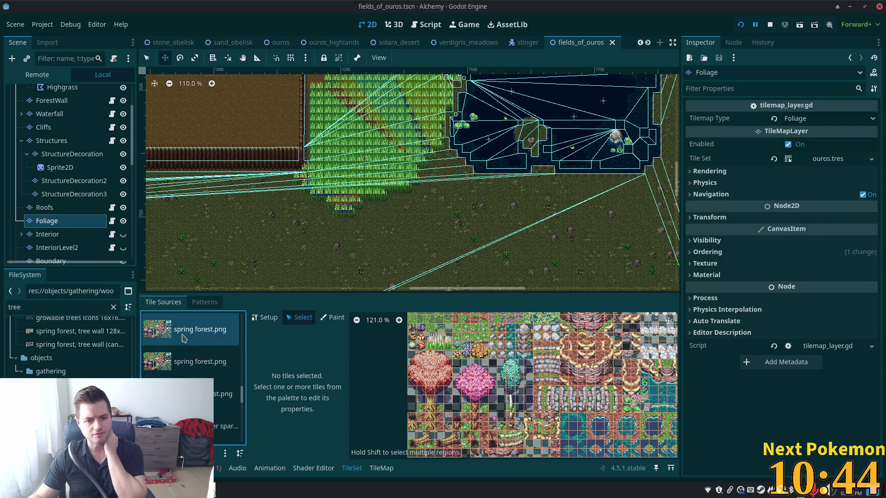
pyautogui.click(230, 395)
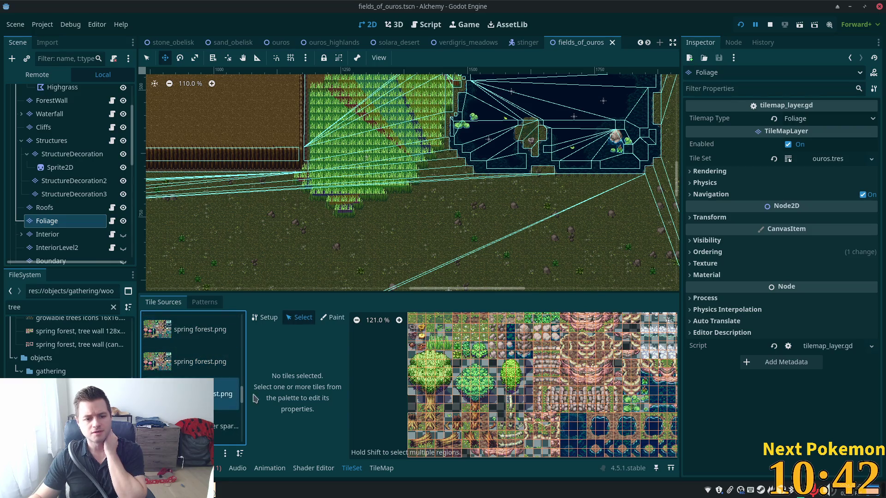
pyautogui.scroll(1, 579, 385)
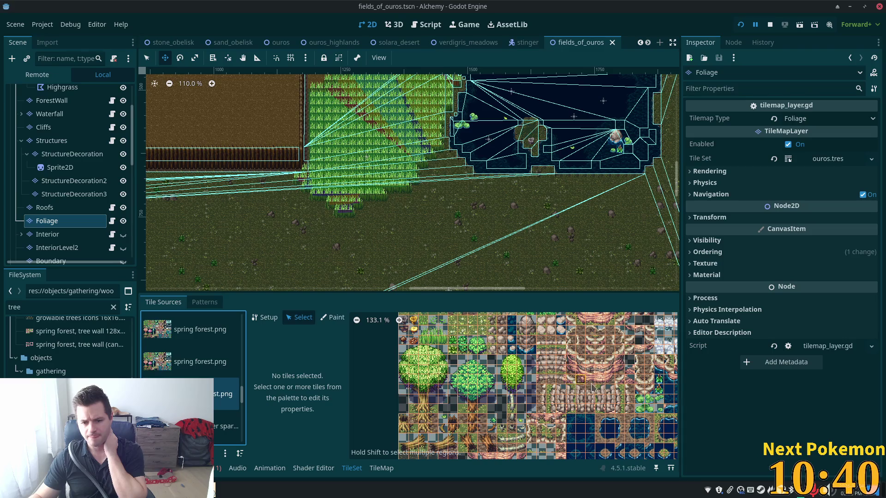
pyautogui.scroll(3, 547, 407)
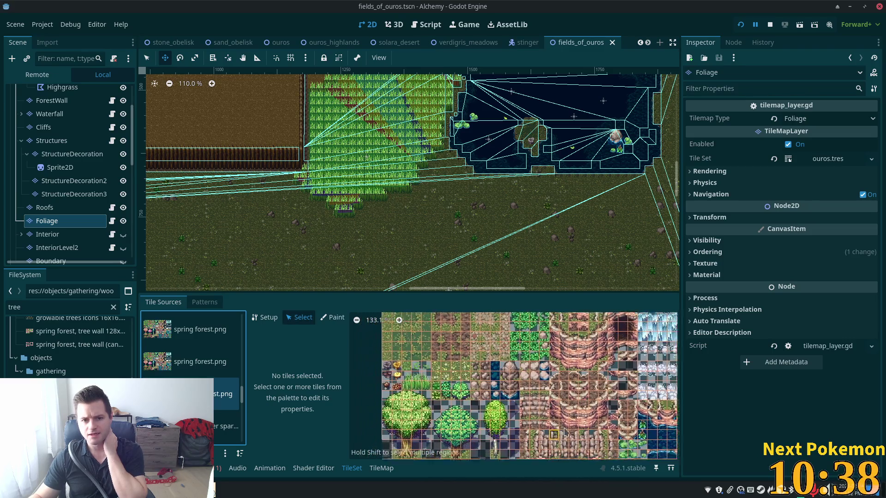
pyautogui.scroll(7, 403, 384)
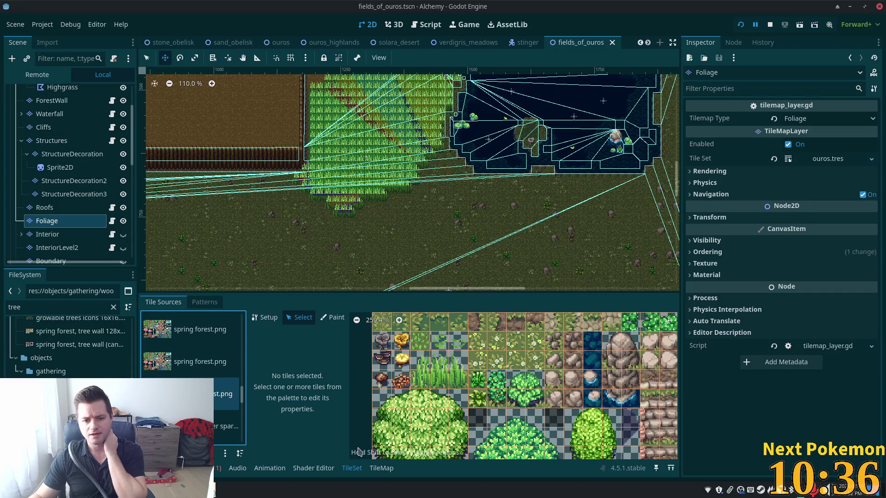
# - Select the tall-grass tiles to inspect their rendering properties, including atlas (3, 8) with Z Index 0
pyautogui.click(427, 367)
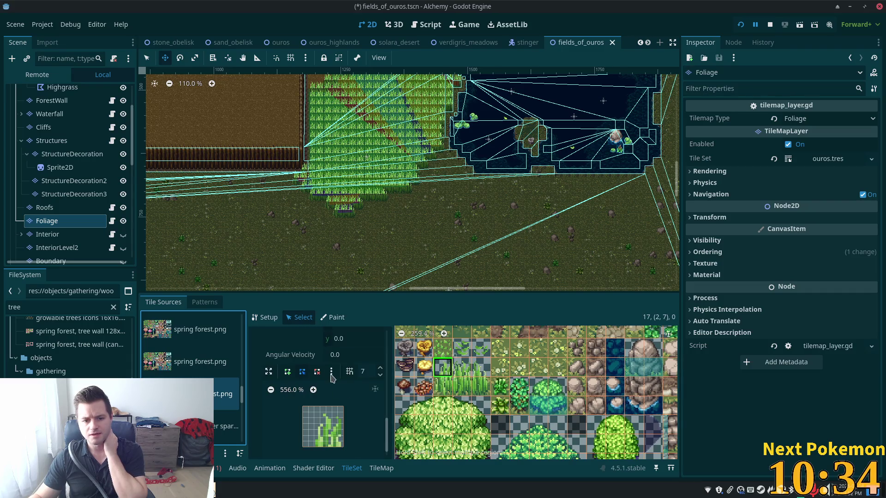
pyautogui.scroll(5, 347, 389)
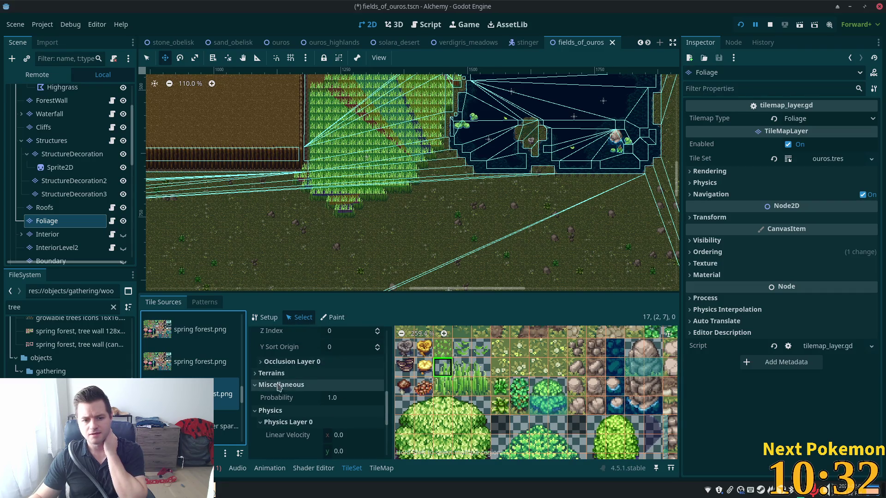
pyautogui.scroll(3, 323, 401)
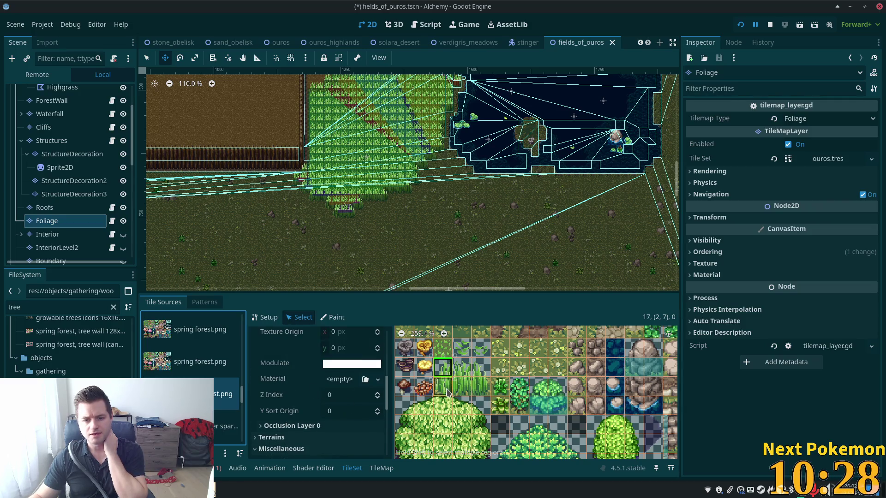
pyautogui.click(444, 388)
pyautogui.moveTo(458, 392); pyautogui.dragTo(471, 360)
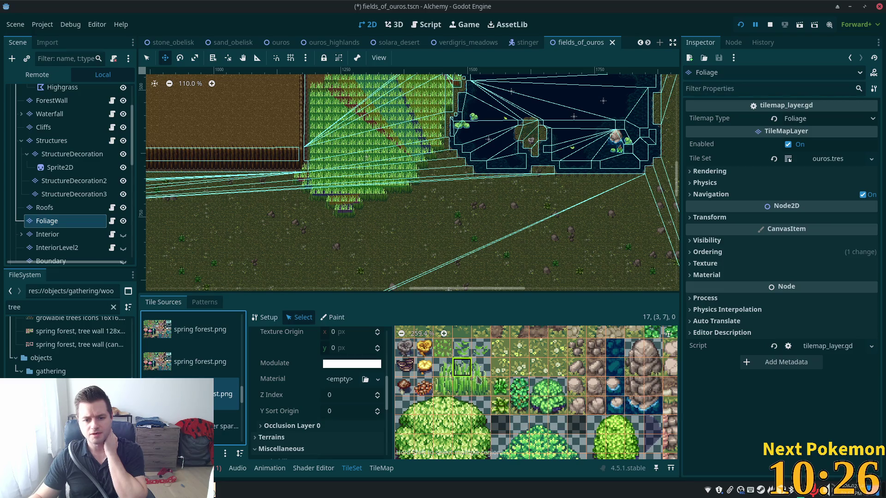
pyautogui.click(481, 367)
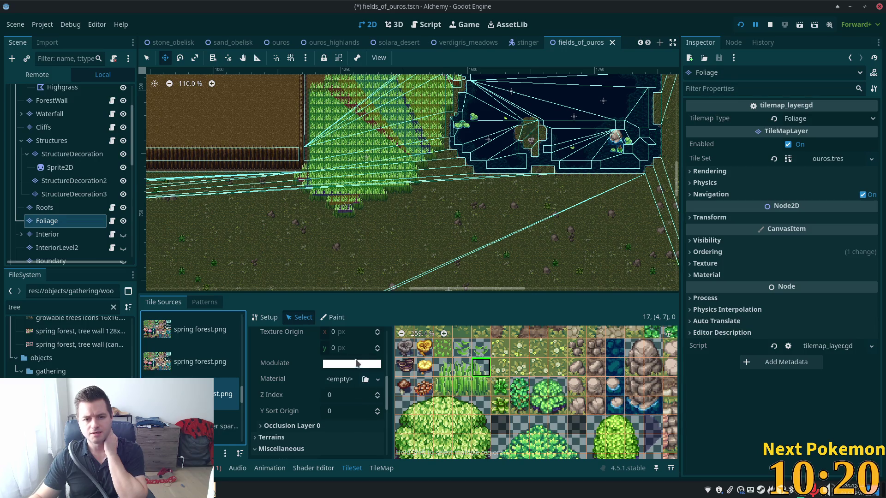
pyautogui.scroll(7, 342, 198)
pyautogui.scroll(4, 341, 198)
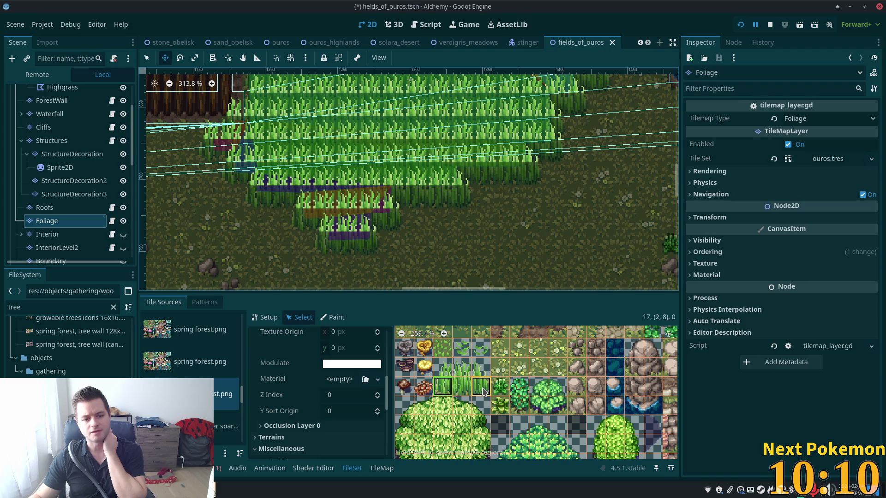
pyautogui.click(459, 388)
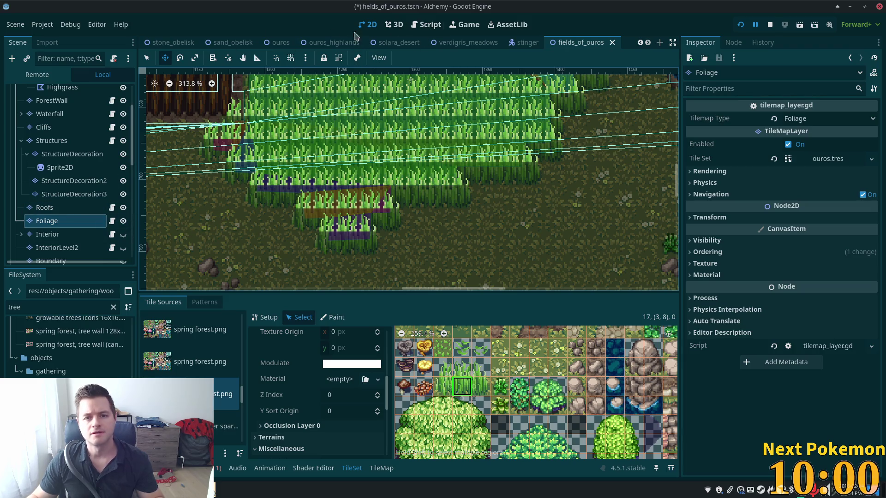
pyautogui.scroll(3, 189, 42)
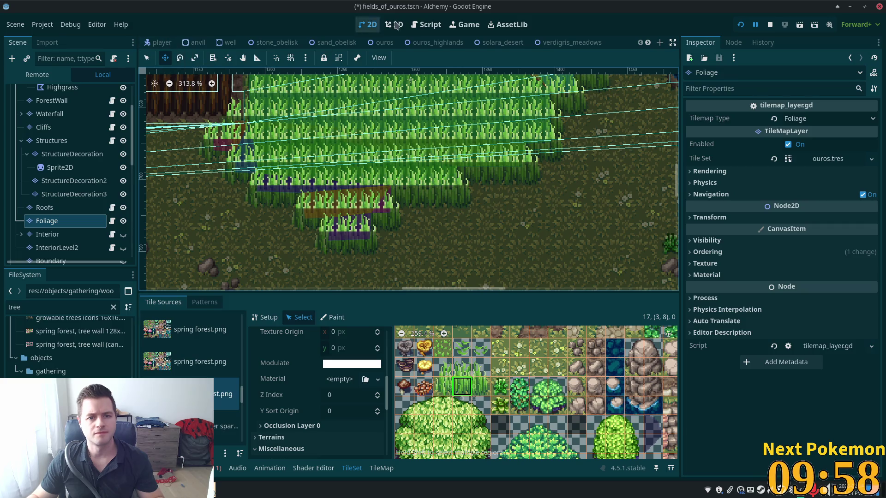
# - Open the verdigris_meadows scene and pan the map to the cliff at the meadow's edge
pyautogui.click(570, 42)
pyautogui.scroll(-5, 487, 101)
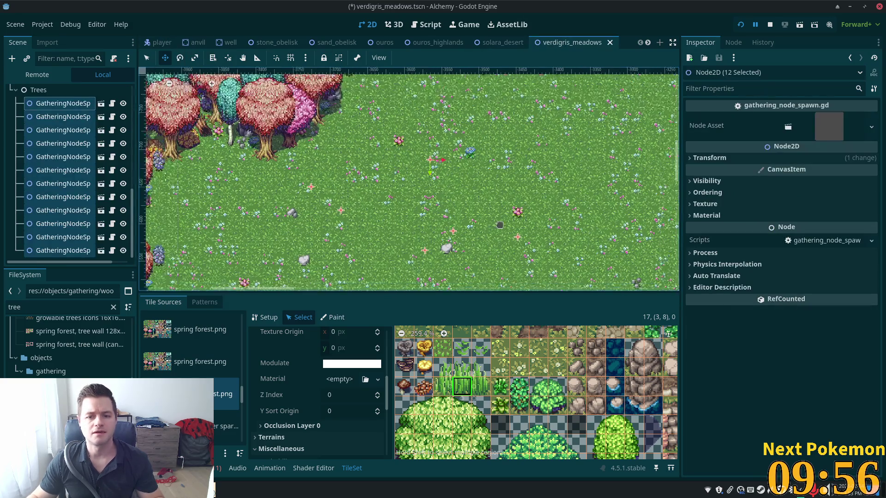
pyautogui.moveTo(379, 173); pyautogui.dragTo(383, 216)
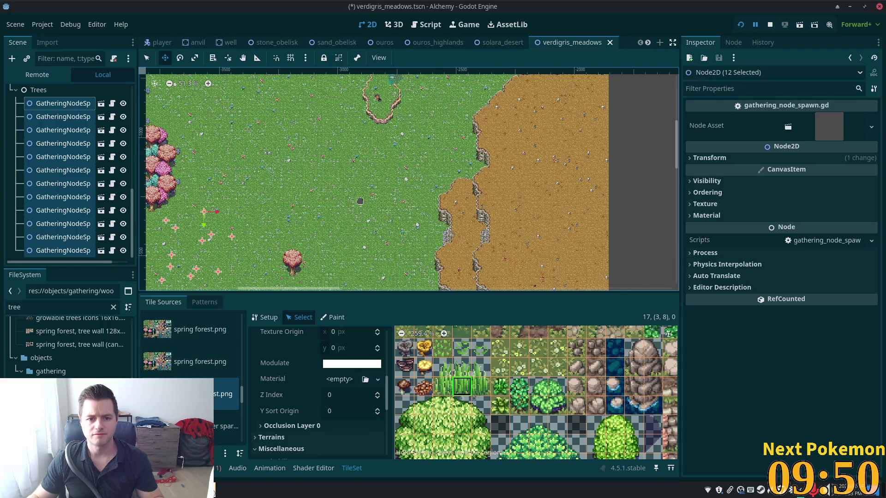
pyautogui.scroll(5, 365, 213)
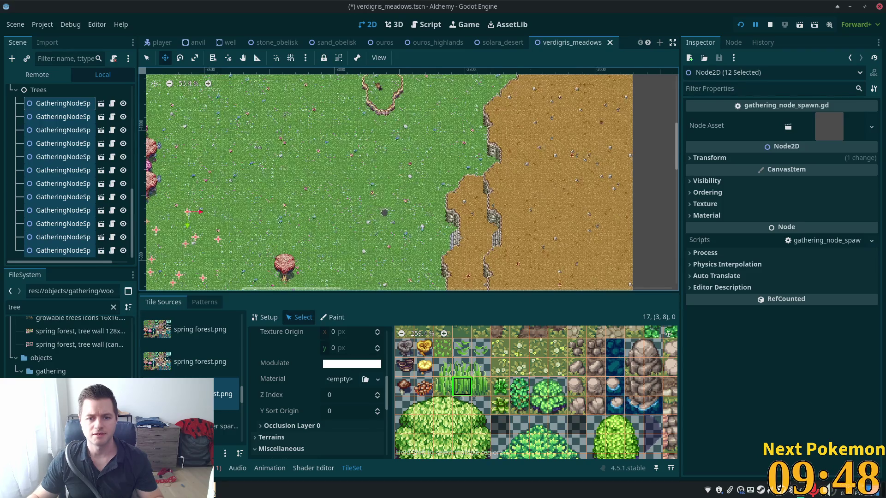
pyautogui.moveTo(421, 233); pyautogui.dragTo(655, 113)
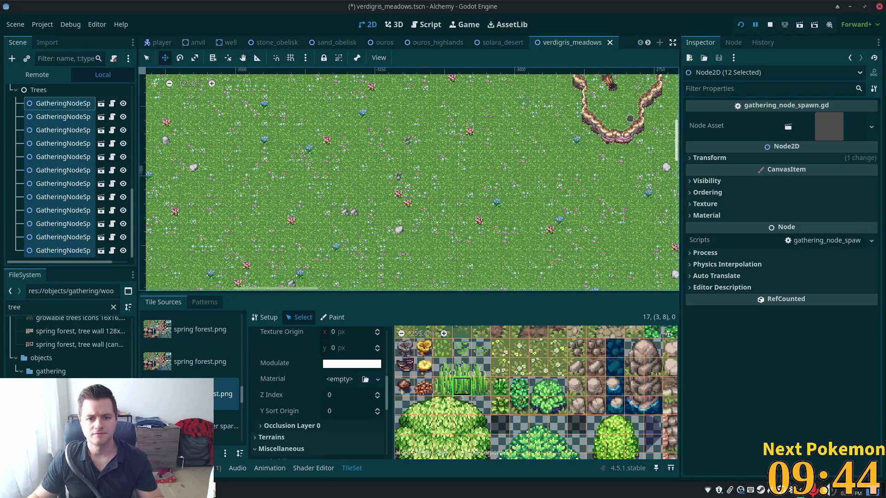
pyautogui.moveTo(585, 200); pyautogui.dragTo(471, 116)
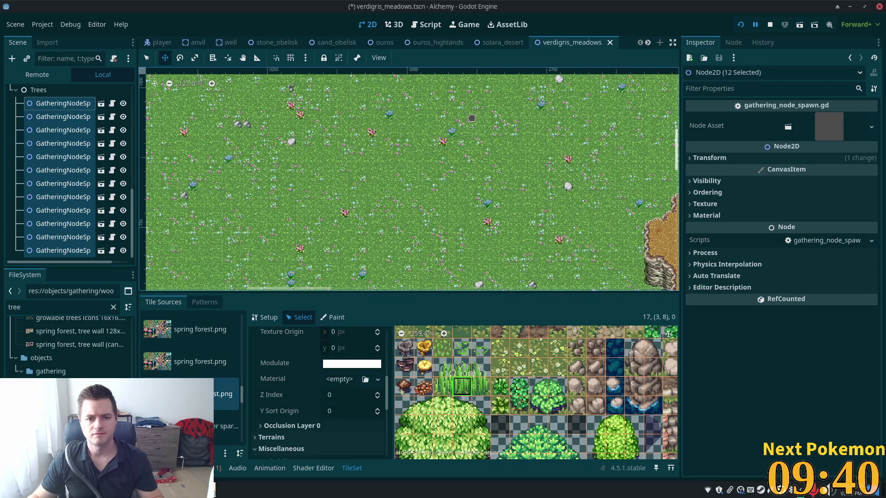
pyautogui.moveTo(502, 150); pyautogui.dragTo(392, 92)
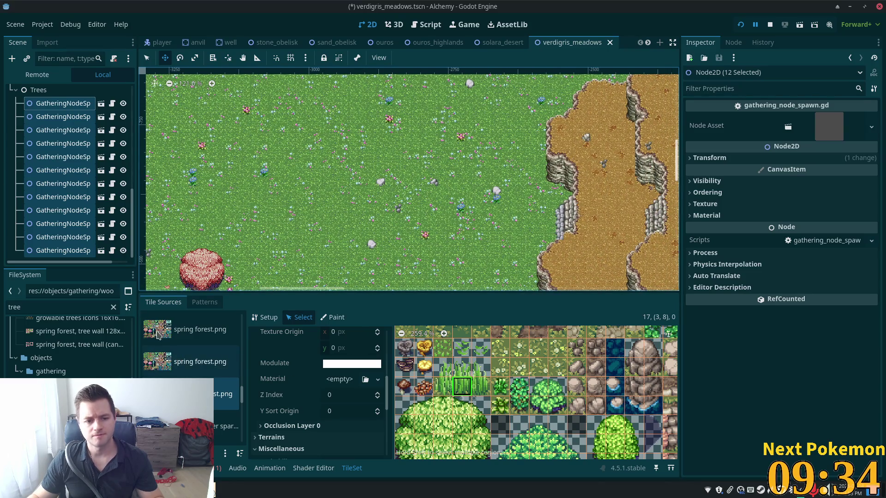
pyautogui.scroll(5, 18, 251)
# - Check the Trees and Cliffs layers, then select the Ground TileMapLayer
pyautogui.click(19, 241)
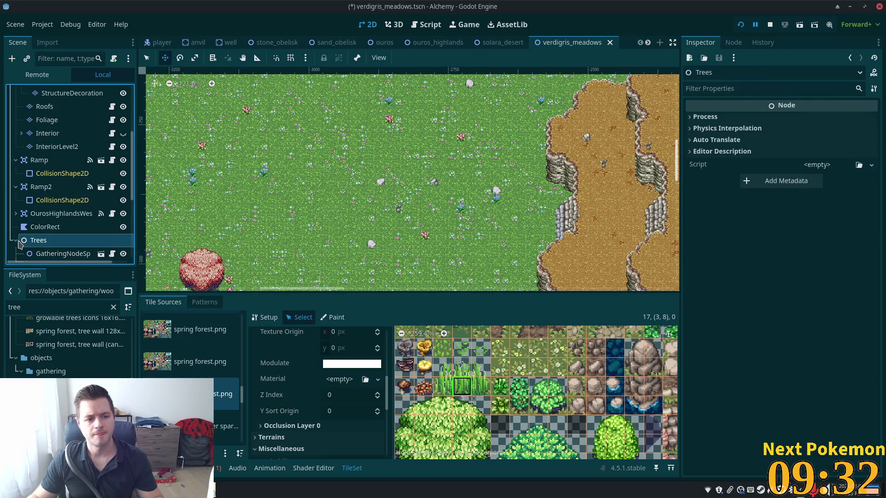
pyautogui.scroll(4, 134, 150)
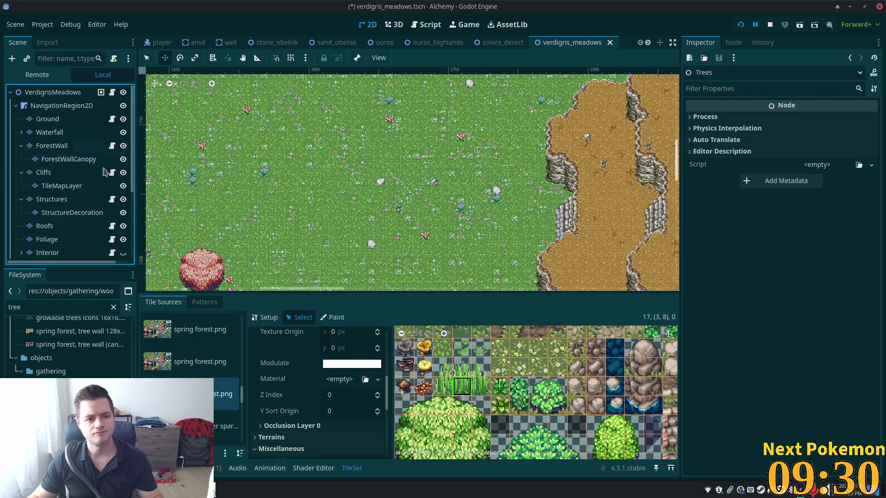
pyautogui.click(43, 172)
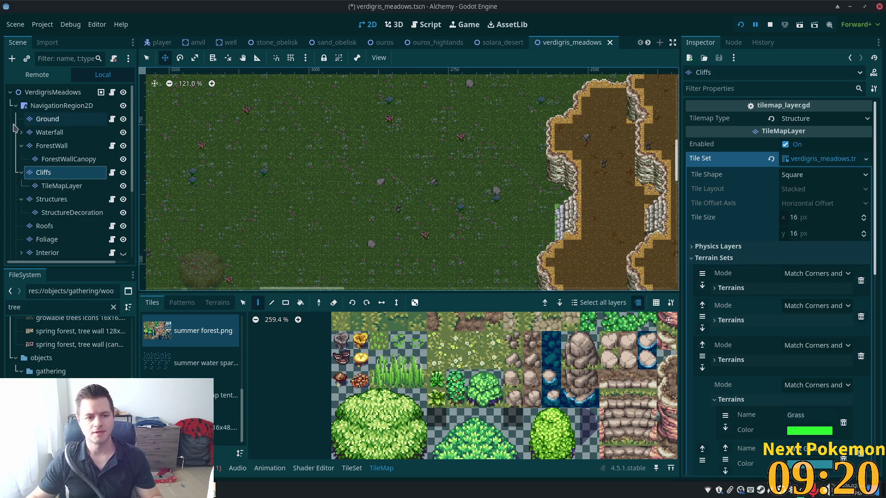
pyautogui.click(46, 119)
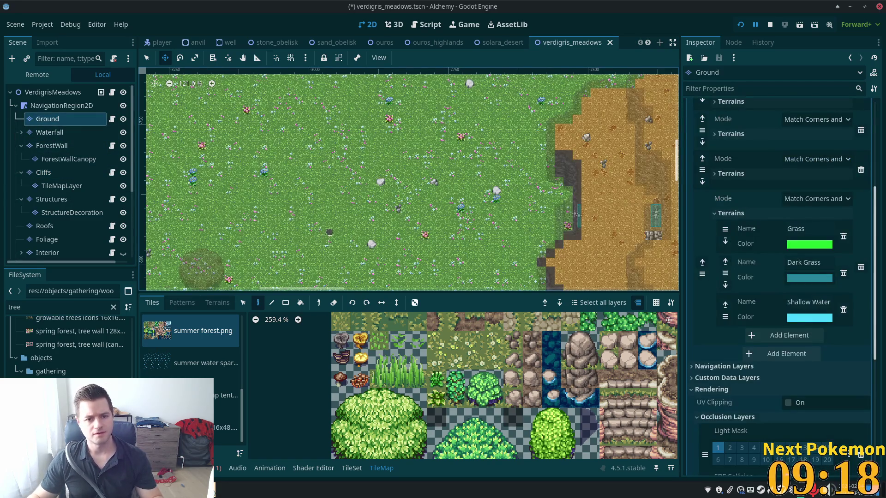
# - Pick the summer forest.png tall-grass tile and paint a single tile onto the meadow's Ground layer
pyautogui.scroll(-3, 335, 161)
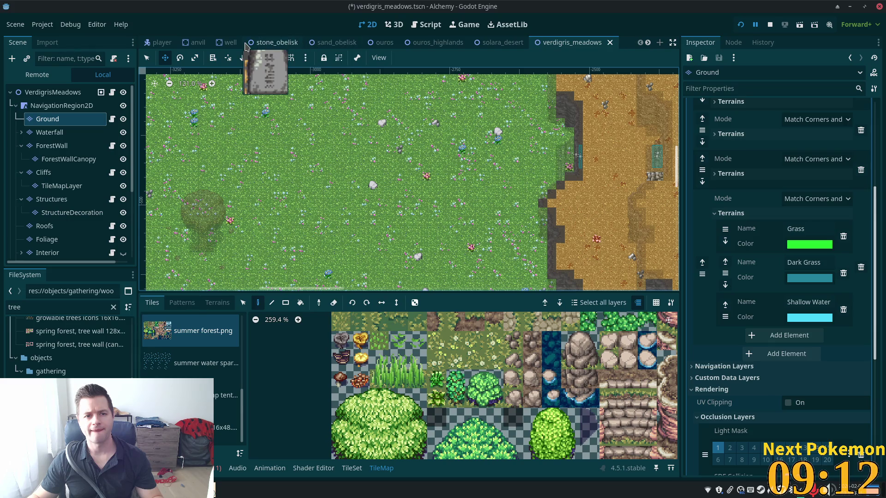
pyautogui.click(369, 47)
pyautogui.scroll(10, 306, 326)
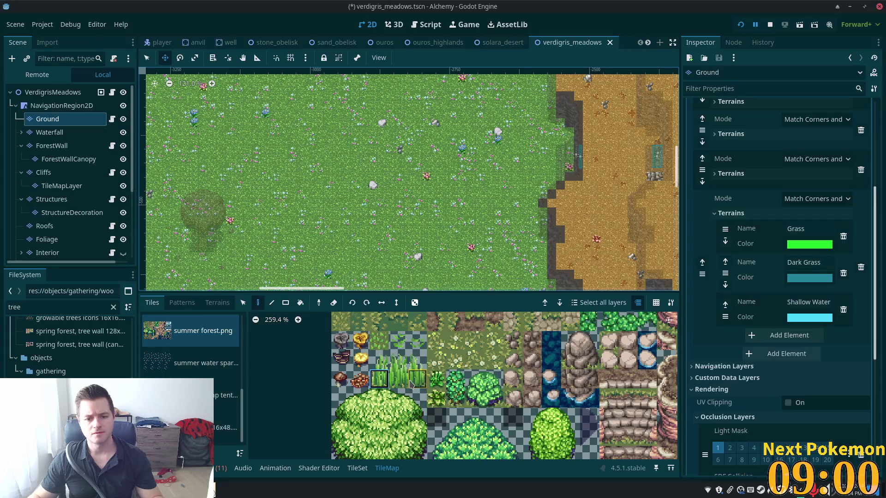
pyautogui.click(417, 381)
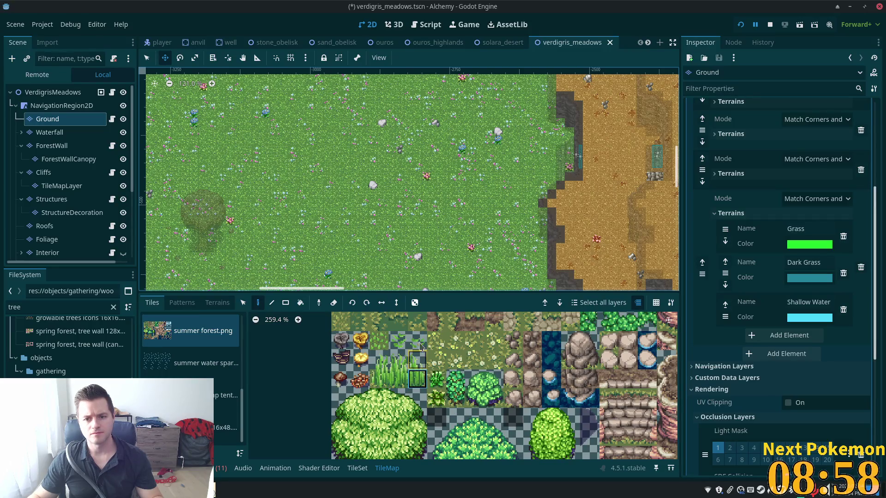
pyautogui.scroll(6, 577, 155)
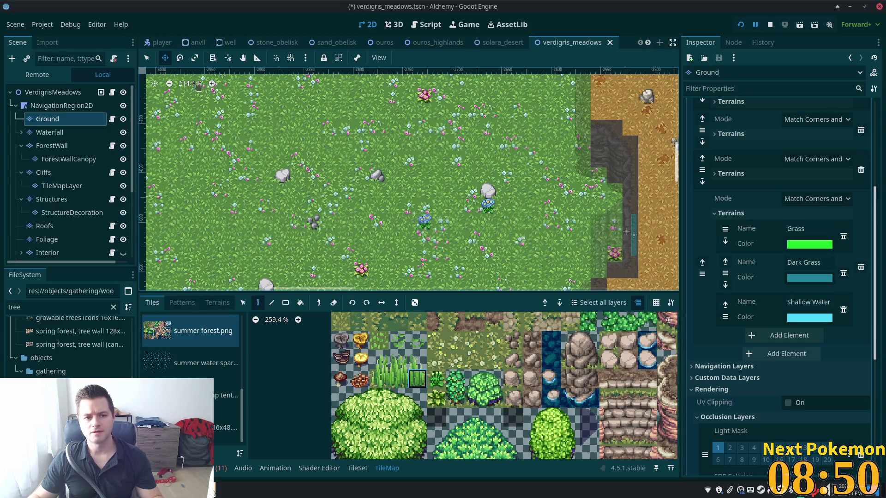
pyautogui.click(147, 57)
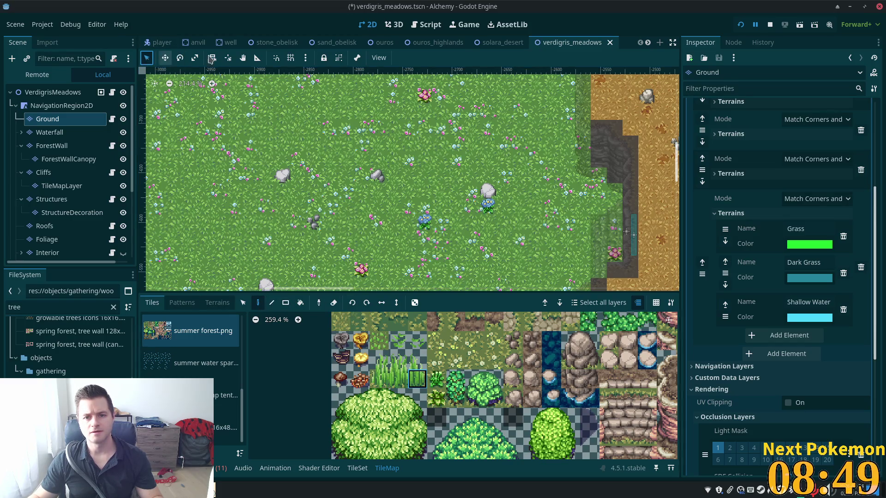
pyautogui.click(398, 169)
pyautogui.scroll(5, 353, 175)
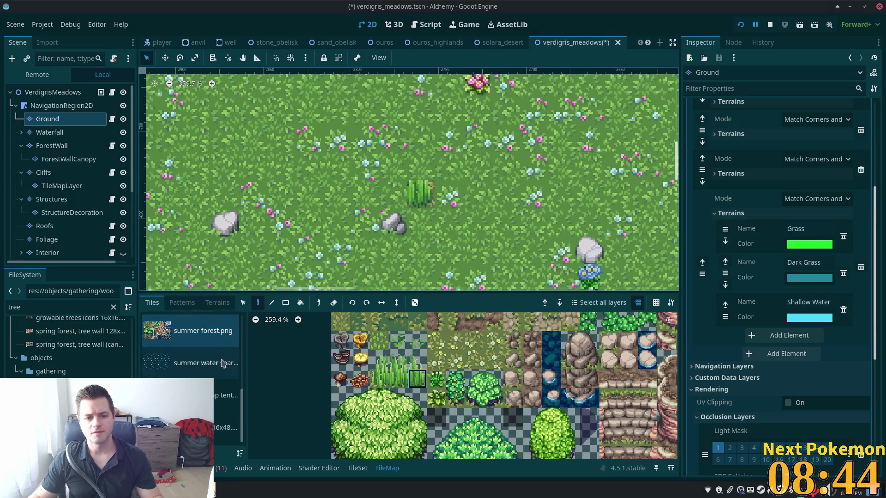
pyautogui.scroll(3, 213, 373)
# - Pick the spring forest tall-grass tile and paint several rectangular rows of tall grass
pyautogui.click(212, 373)
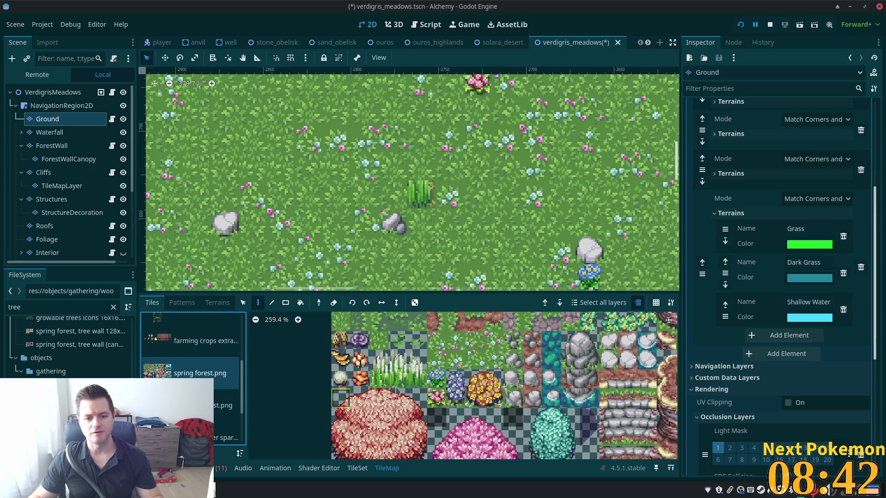
pyautogui.click(420, 189)
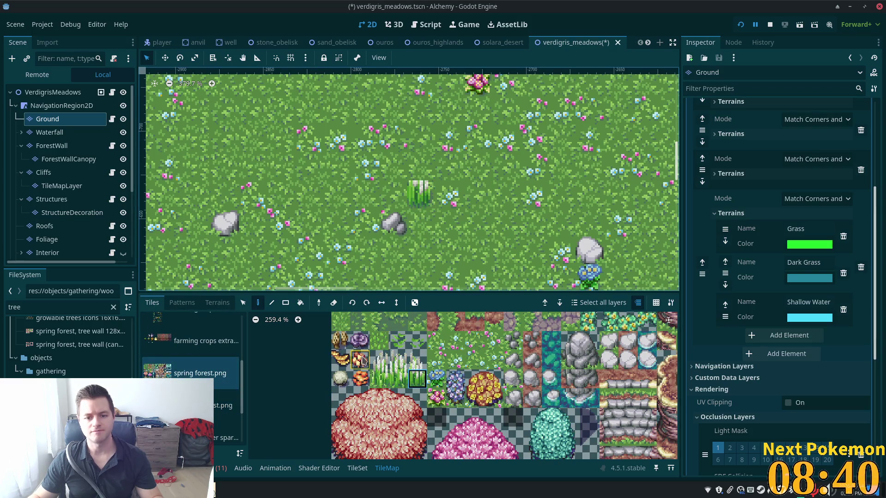
pyautogui.click(398, 379)
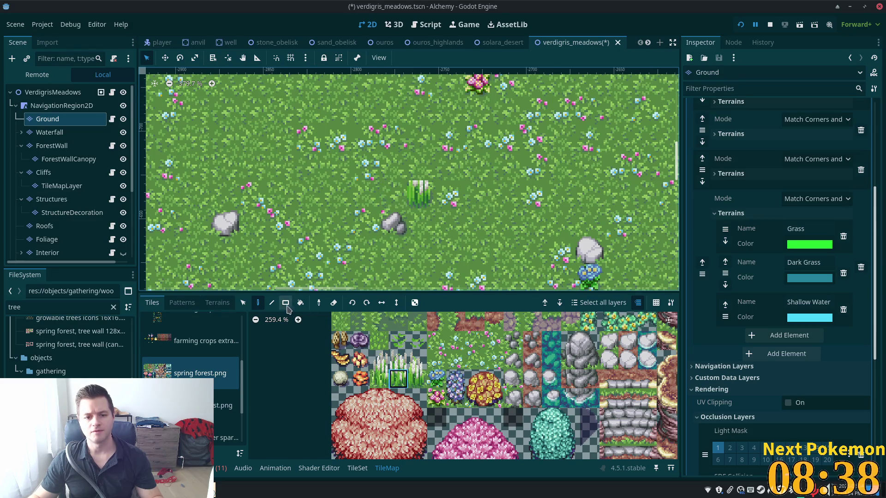
pyautogui.click(284, 304)
pyautogui.moveTo(418, 195); pyautogui.dragTo(181, 197)
pyautogui.moveTo(406, 168); pyautogui.dragTo(157, 168)
pyautogui.moveTo(405, 141); pyautogui.dragTo(157, 140)
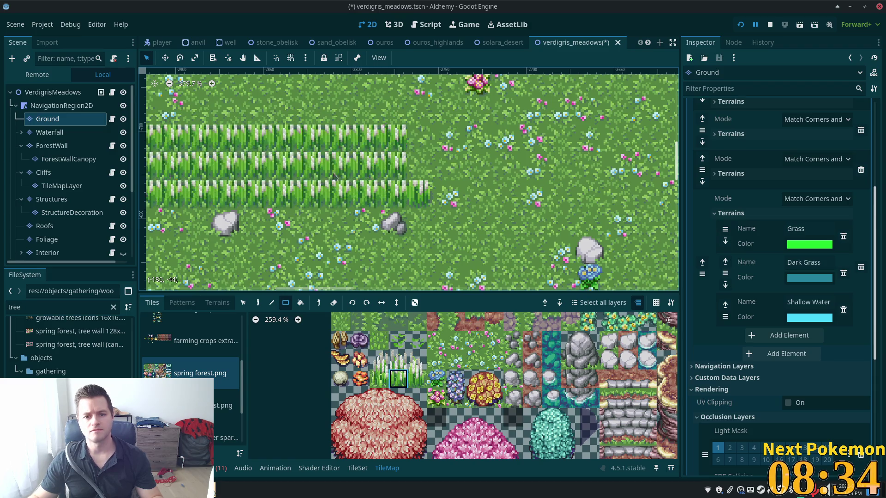
pyautogui.moveTo(358, 191); pyautogui.dragTo(432, 267)
# - Extend the tall-grass block further left, above and to the right in steps
pyautogui.scroll(-3, 433, 267)
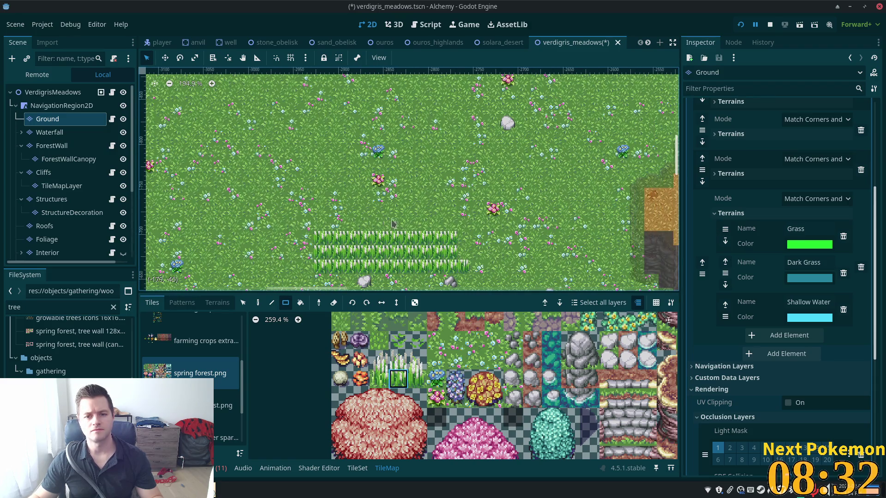
pyautogui.scroll(-1, 389, 228)
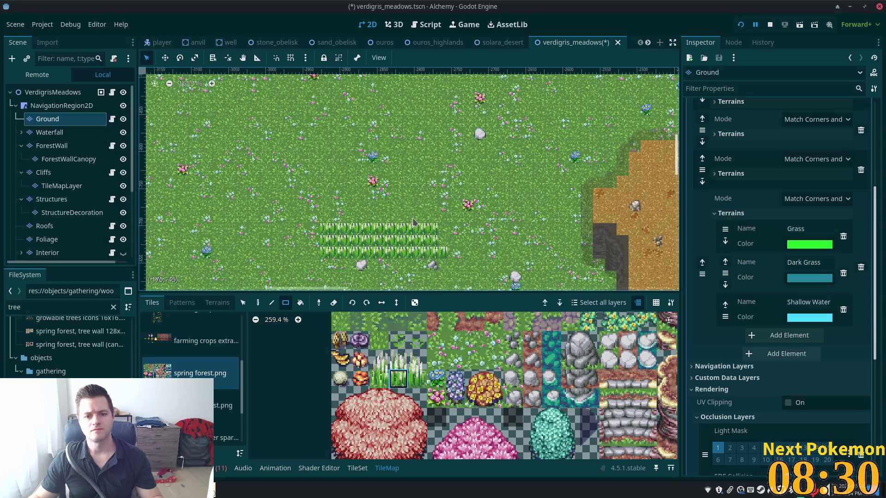
pyautogui.moveTo(412, 217)
pyautogui.mouseDown()
pyautogui.moveTo(357, 194)
pyautogui.moveTo(334, 215)
pyautogui.moveTo(317, 215)
pyautogui.moveTo(261, 178)
pyautogui.mouseUp()
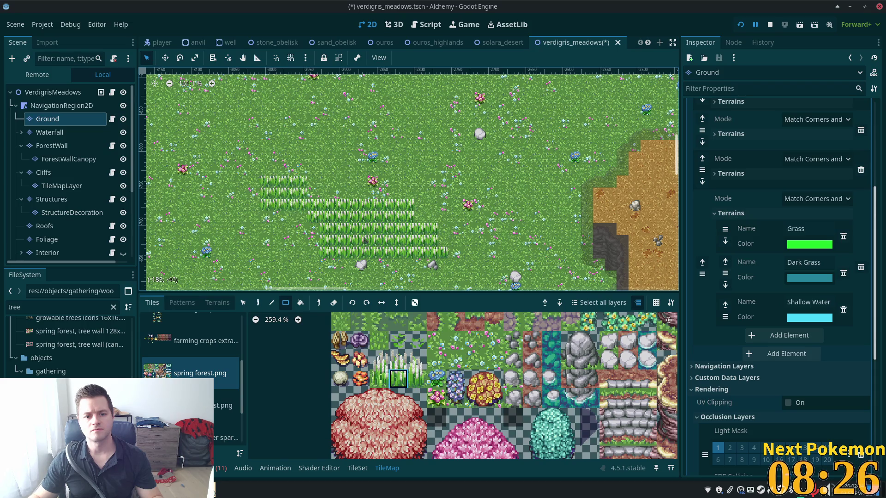
pyautogui.moveTo(324, 218); pyautogui.dragTo(279, 217)
pyautogui.moveTo(395, 232)
pyautogui.mouseDown()
pyautogui.moveTo(441, 210)
pyautogui.moveTo(490, 276)
pyautogui.moveTo(450, 240)
pyautogui.moveTo(484, 244)
pyautogui.moveTo(475, 209)
pyautogui.mouseUp()
pyautogui.moveTo(428, 166)
pyautogui.mouseDown()
pyautogui.moveTo(403, 179)
pyautogui.moveTo(372, 180)
pyautogui.moveTo(415, 157)
pyautogui.moveTo(417, 247)
pyautogui.mouseUp()
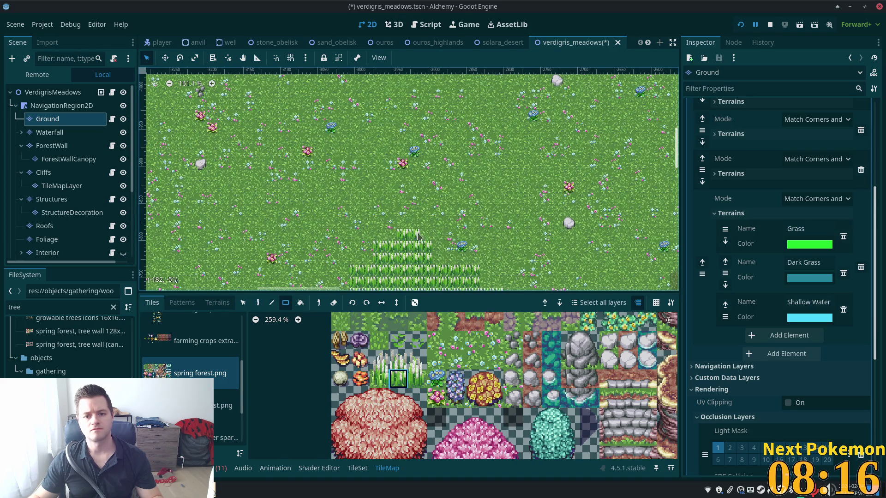
pyautogui.click(412, 233)
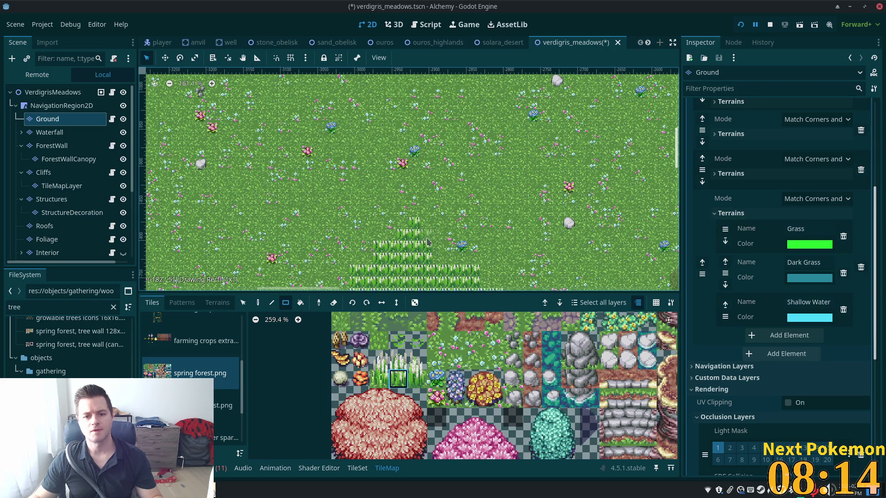
pyautogui.moveTo(437, 233)
pyautogui.mouseDown()
pyautogui.moveTo(434, 251)
pyautogui.moveTo(450, 270)
pyautogui.mouseUp()
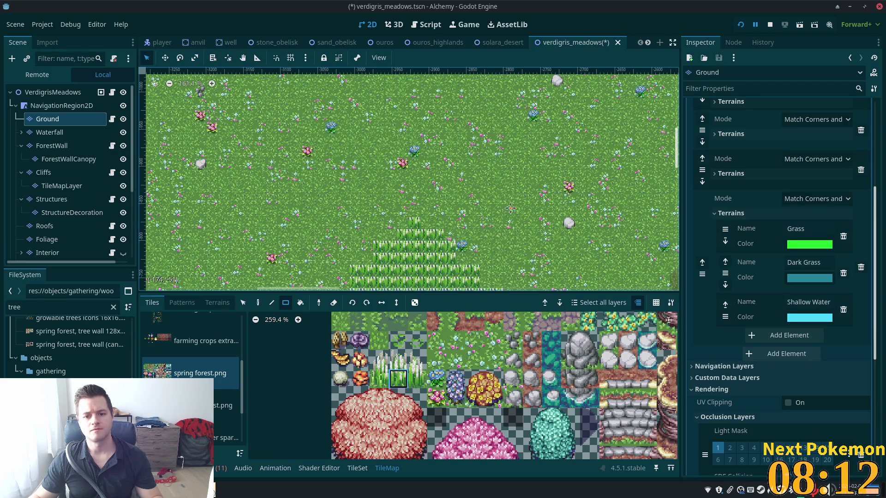
# - Paint a few tiles of a neighbouring tall-grass tile onto the patch
pyautogui.scroll(-5, 449, 270)
pyautogui.scroll(4, 433, 248)
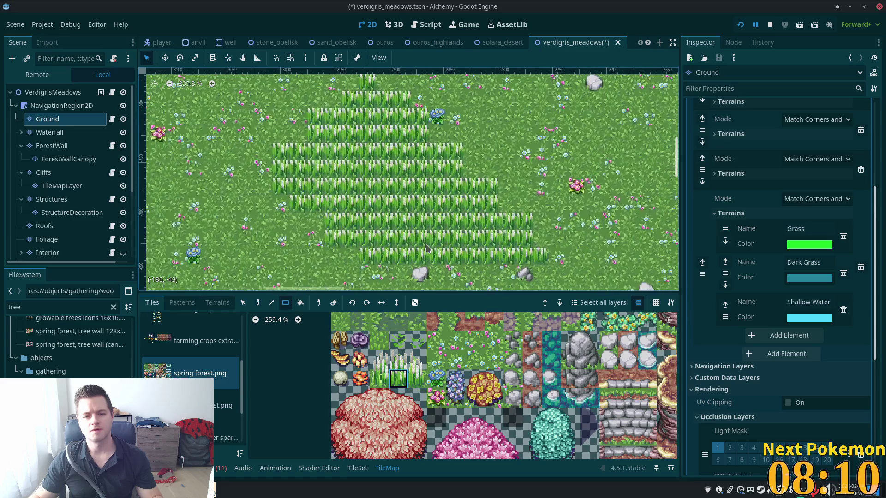
pyautogui.click(379, 378)
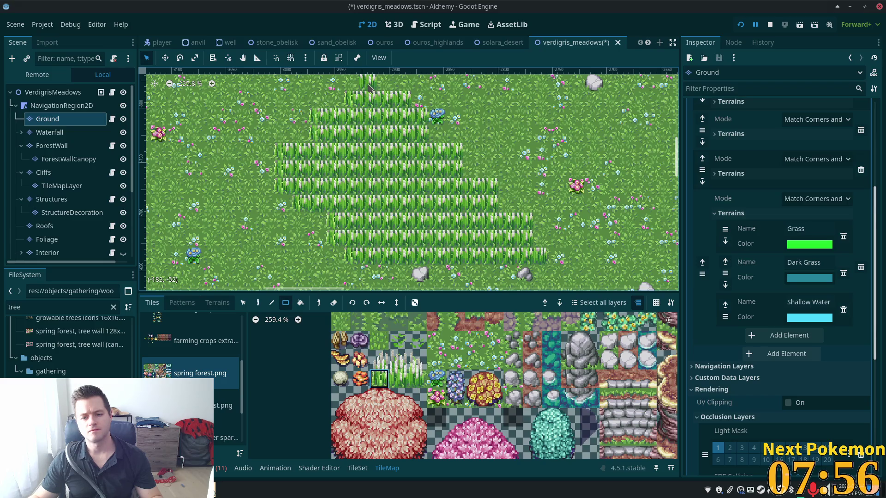
pyautogui.scroll(3, 378, 184)
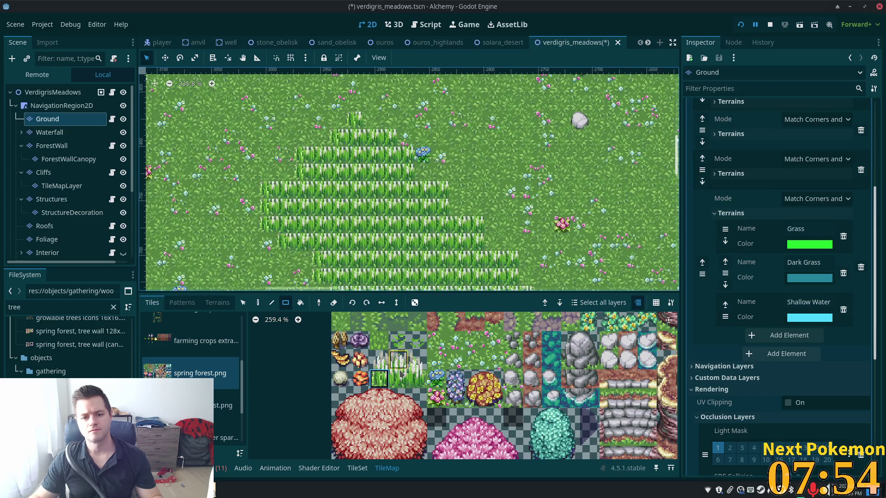
pyautogui.click(417, 379)
pyautogui.click(367, 121)
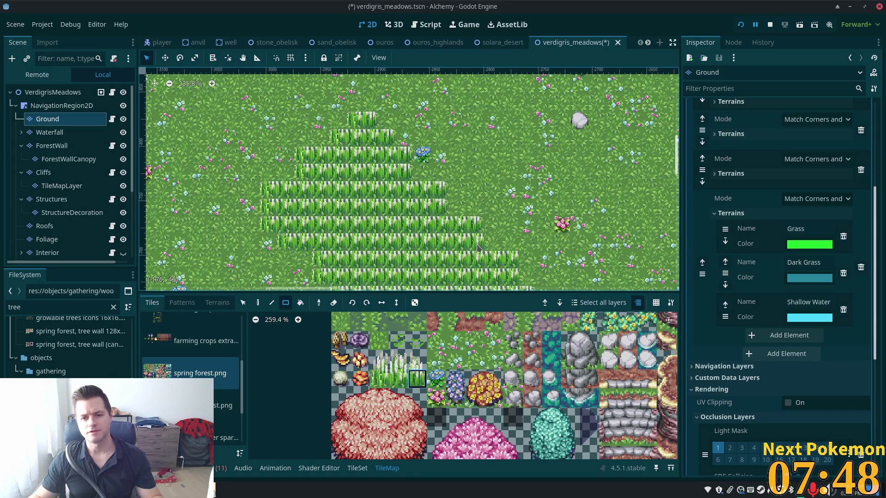
pyautogui.moveTo(517, 258); pyautogui.dragTo(474, 232)
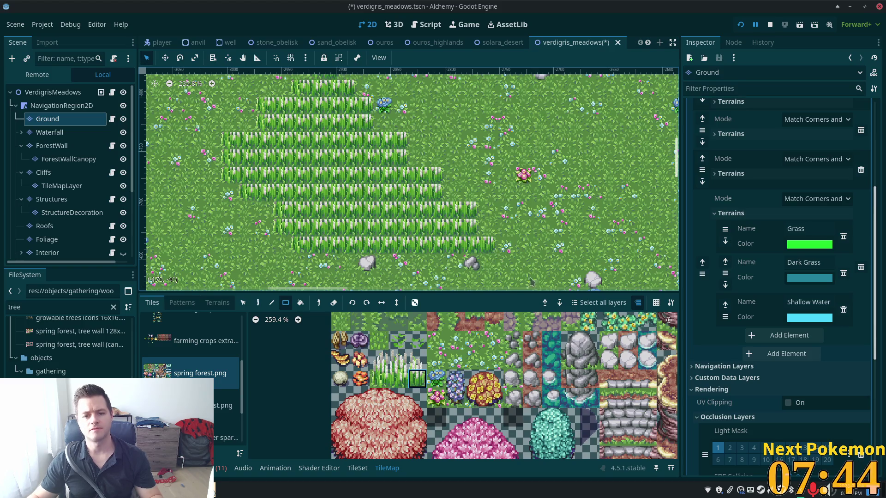
# - On the Foliage layer, place single grass tufts along the patch's right edge and top
pyautogui.click(53, 240)
pyautogui.moveTo(386, 365); pyautogui.dragTo(411, 364)
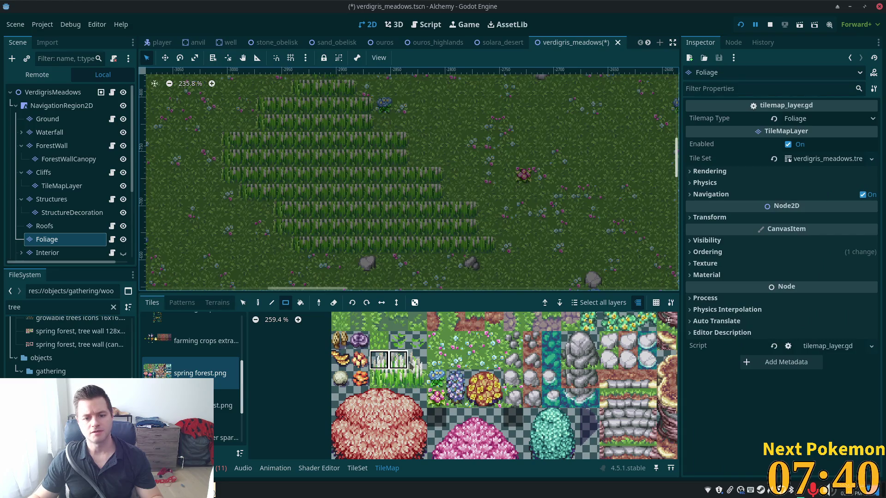
pyautogui.press('e')
pyautogui.click(258, 302)
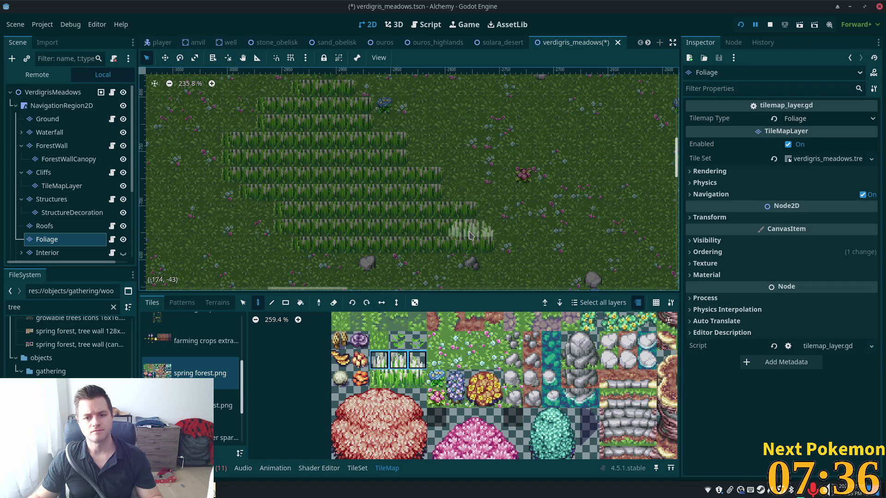
pyautogui.click(418, 359)
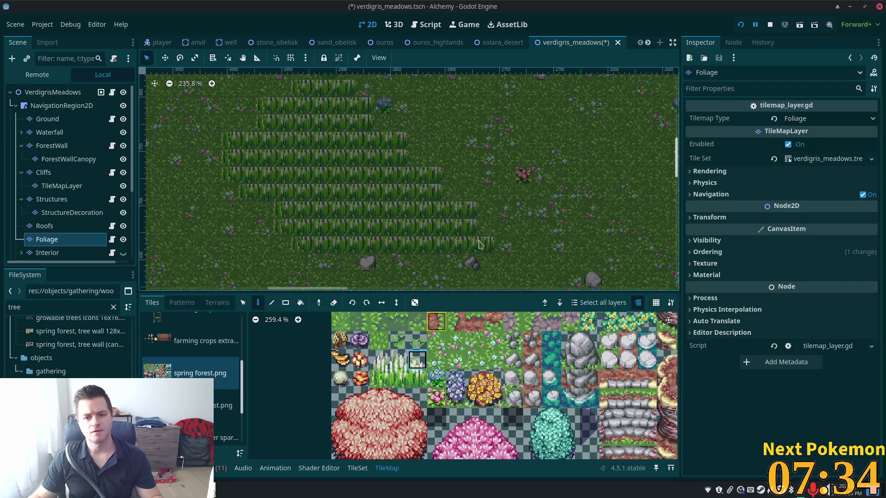
pyautogui.click(490, 235)
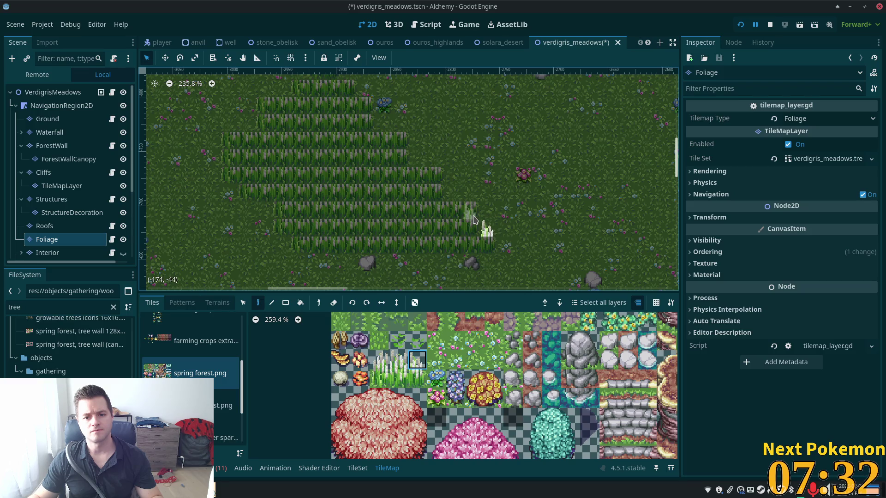
pyautogui.click(472, 213)
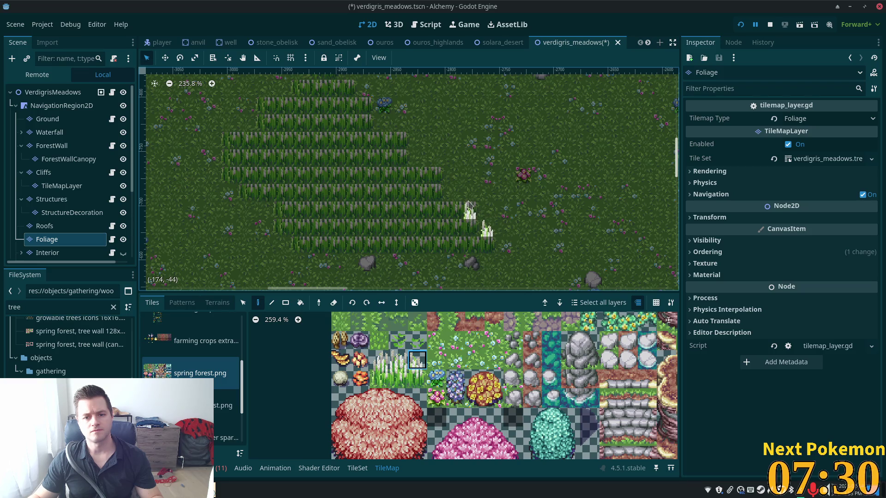
pyautogui.click(467, 202)
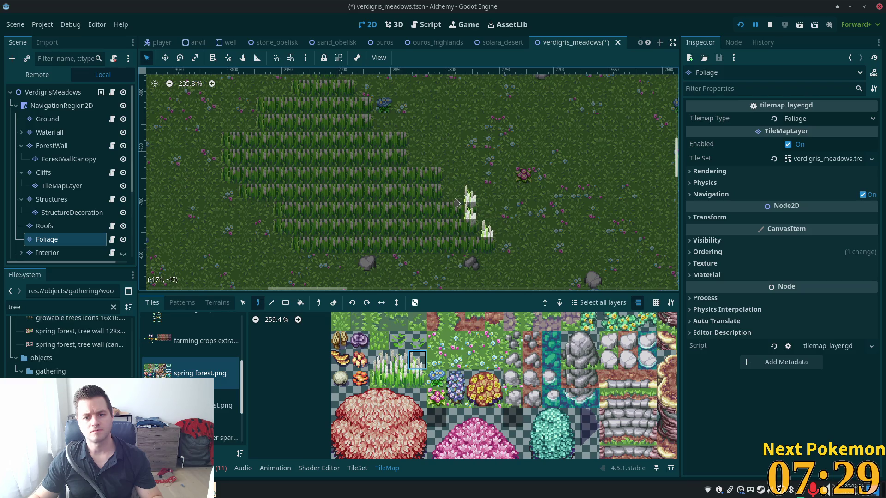
pyautogui.click(436, 168)
pyautogui.moveTo(397, 147); pyautogui.dragTo(431, 183)
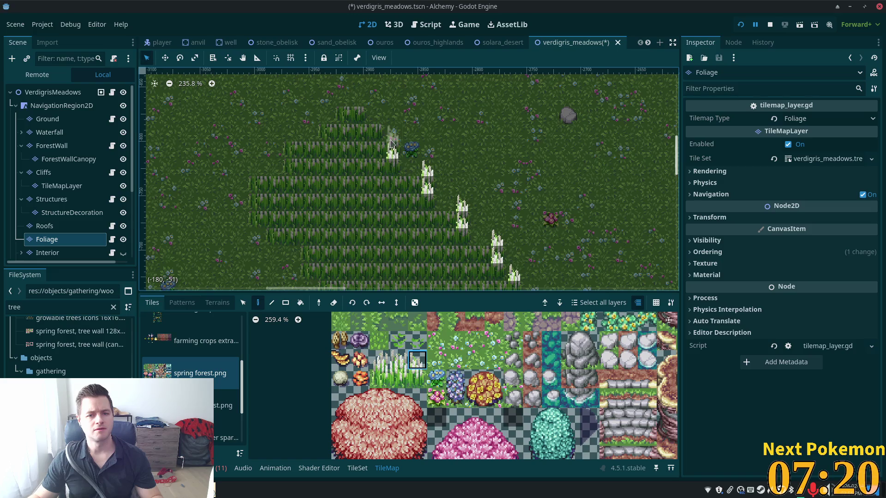
pyautogui.click(390, 138)
pyautogui.click(374, 122)
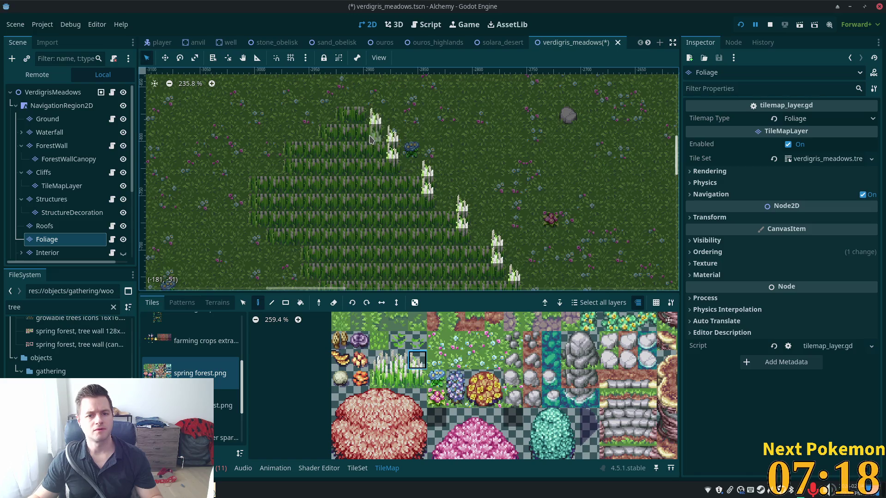
pyautogui.moveTo(374, 124)
pyautogui.mouseDown()
pyautogui.moveTo(420, 156)
pyautogui.moveTo(397, 92)
pyautogui.moveTo(393, 35)
pyautogui.mouseUp()
# - Line the patch's stepped left edge with a different grass-tuft tile
pyautogui.click(383, 364)
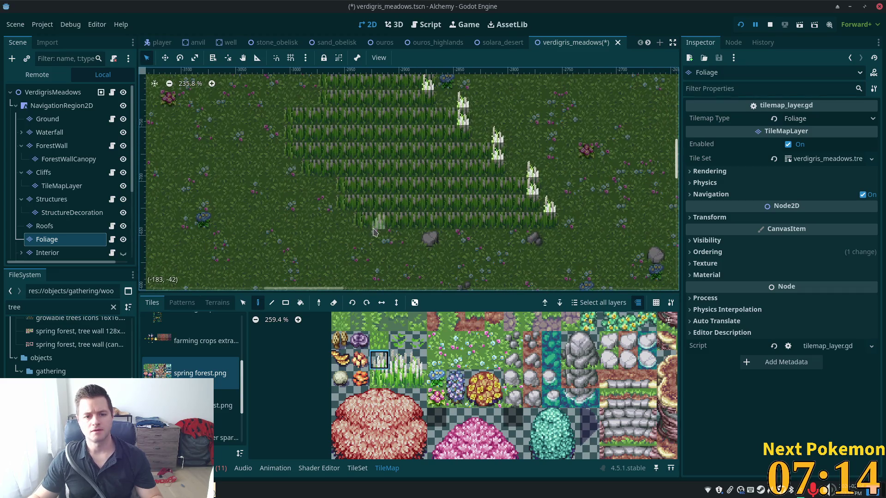
pyautogui.click(363, 211)
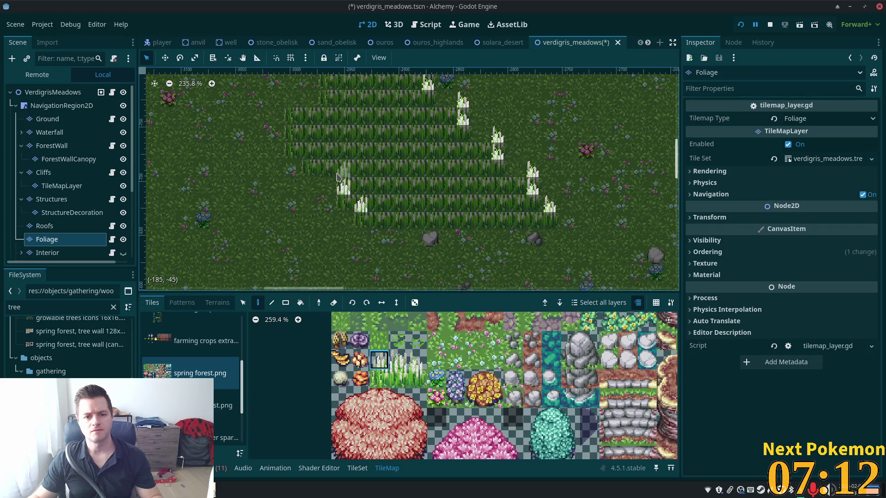
pyautogui.click(337, 174)
pyautogui.click(305, 156)
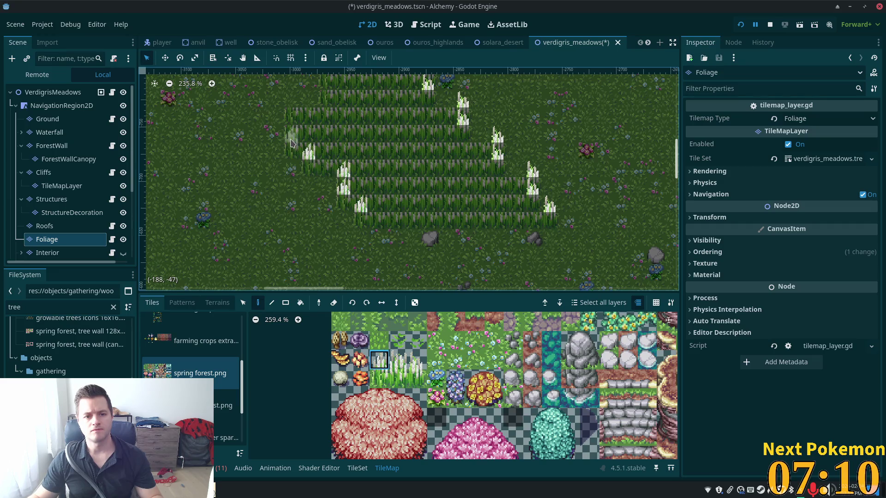
pyautogui.click(289, 123)
pyautogui.scroll(5, 295, 139)
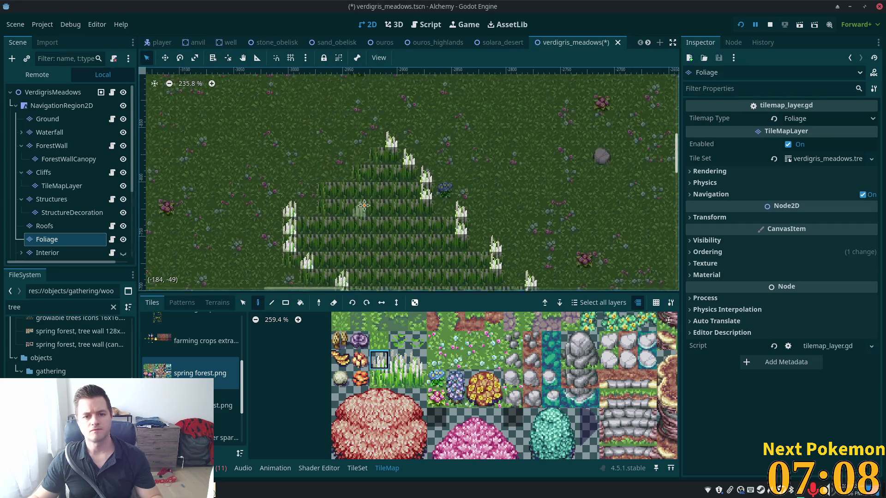
pyautogui.click(322, 203)
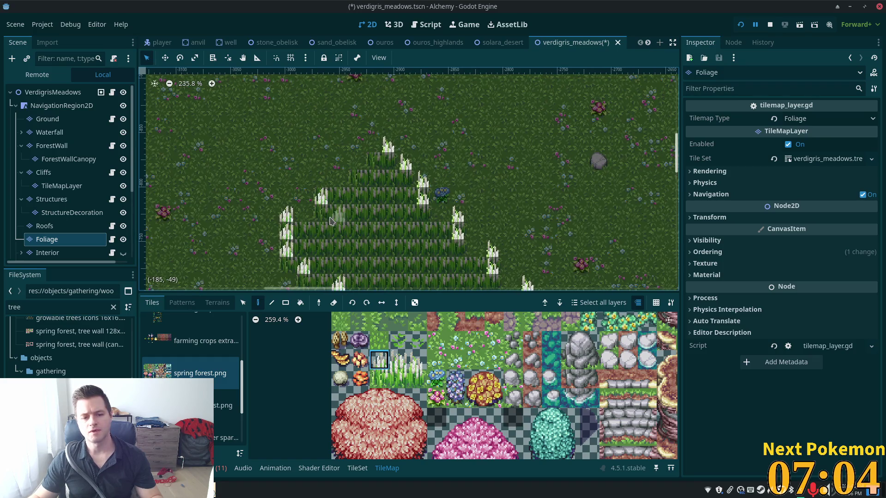
pyautogui.click(355, 168)
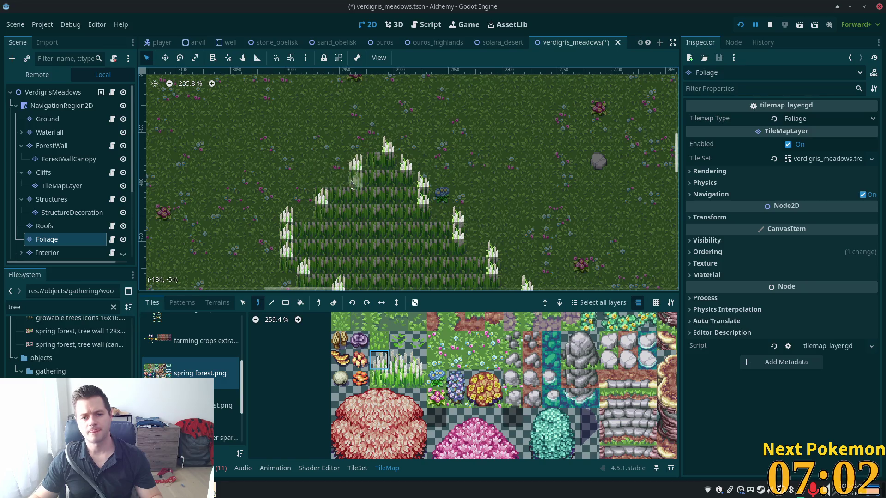
pyautogui.scroll(-4, 387, 148)
pyautogui.hscroll(1, 387, 149)
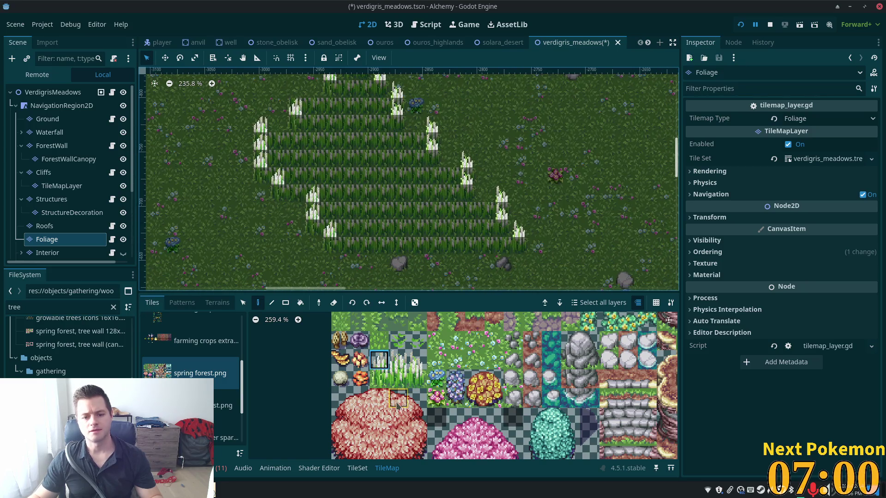
pyautogui.click(400, 372)
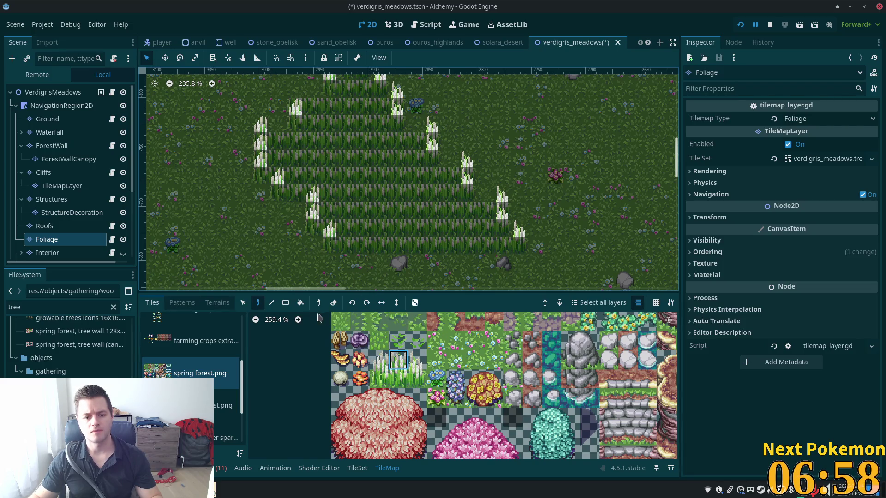
pyautogui.click(285, 302)
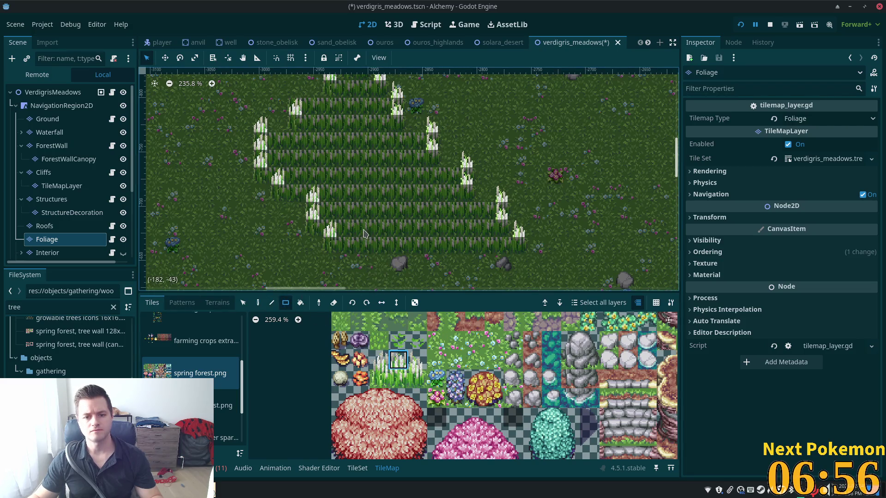
# - Fill the patch's lower rows with flowering-grass tiles
pyautogui.moveTo(347, 232)
pyautogui.mouseDown()
pyautogui.moveTo(405, 211)
pyautogui.moveTo(477, 210)
pyautogui.moveTo(489, 194)
pyautogui.mouseUp()
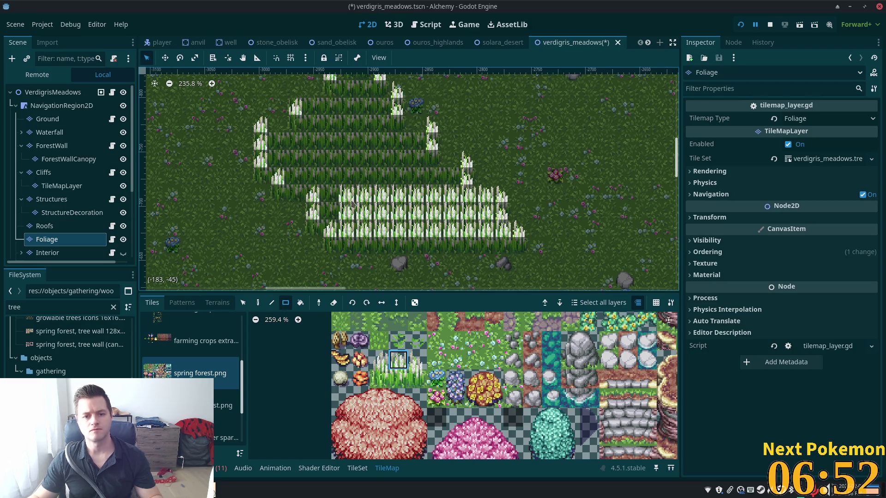
pyautogui.click(334, 201)
pyautogui.moveTo(454, 177)
pyautogui.mouseDown()
pyautogui.moveTo(290, 177)
pyautogui.moveTo(332, 159)
pyautogui.moveTo(442, 162)
pyautogui.moveTo(391, 142)
pyautogui.moveTo(281, 142)
pyautogui.moveTo(429, 126)
pyautogui.moveTo(302, 110)
pyautogui.mouseUp()
# - Zoom out around the grass patch and switch to the ouros scene
pyautogui.scroll(3, 376, 154)
pyautogui.moveTo(376, 153)
pyautogui.mouseDown()
pyautogui.moveTo(330, 153)
pyautogui.moveTo(358, 138)
pyautogui.mouseUp()
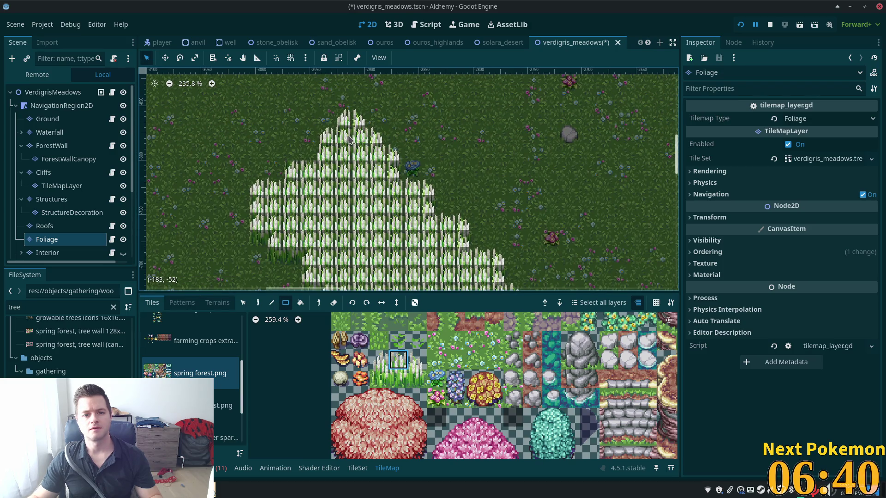
pyautogui.scroll(-3, 529, 183)
pyautogui.scroll(-1, 532, 203)
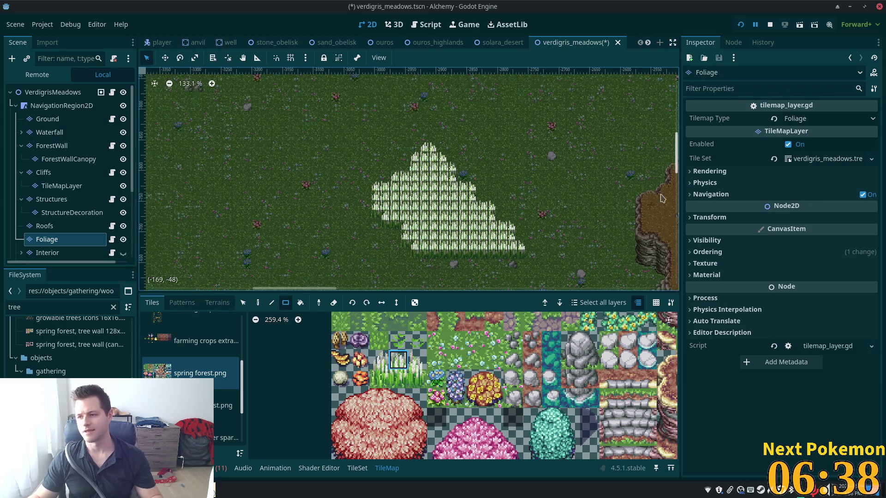
pyautogui.scroll(-3, 391, 220)
pyautogui.scroll(-2, 477, 262)
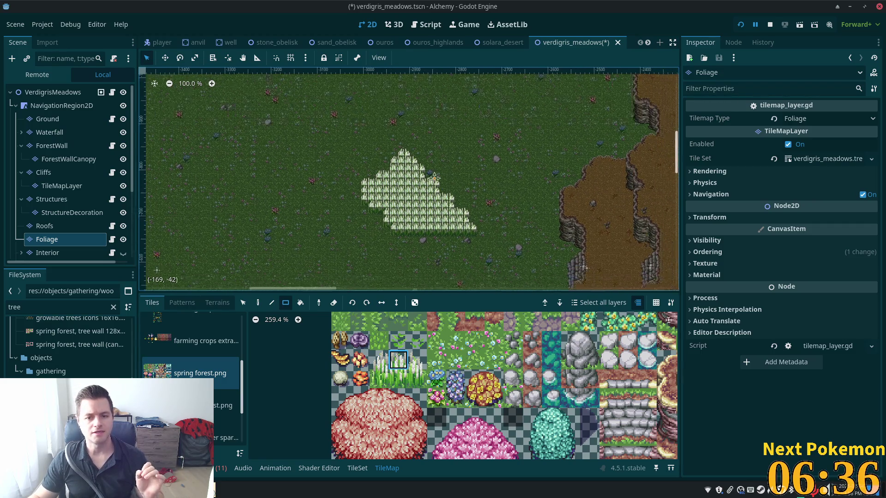
pyautogui.moveTo(478, 263); pyautogui.dragTo(403, 162)
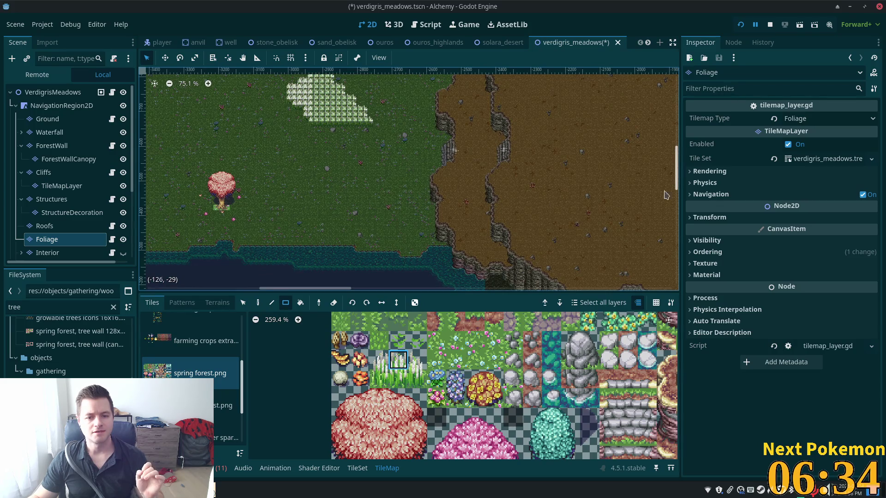
pyautogui.scroll(-4, 641, 192)
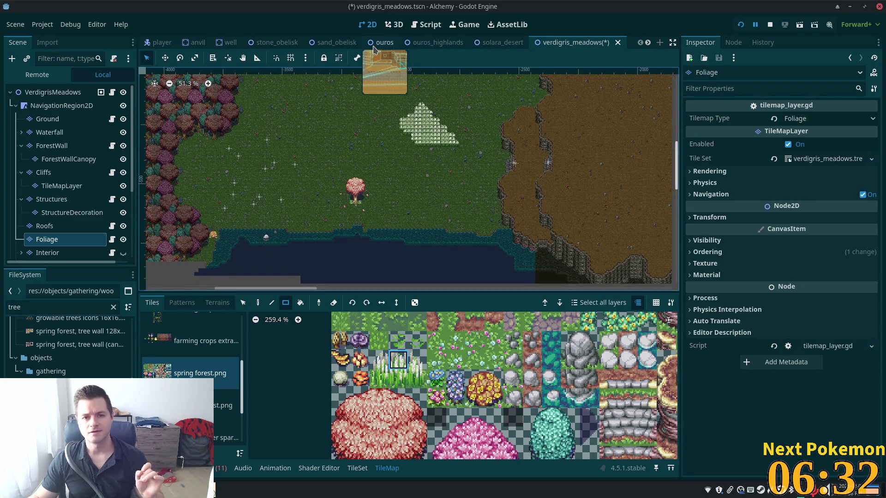
pyautogui.click(382, 42)
pyautogui.scroll(-3, 174, 213)
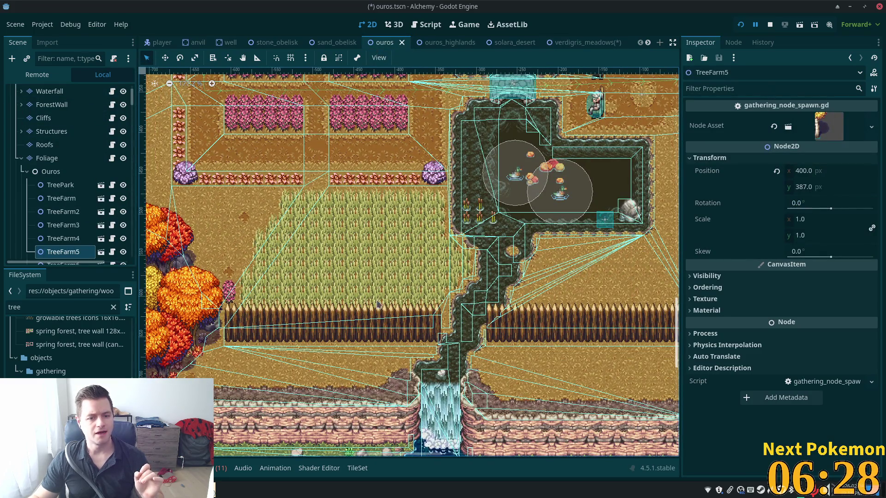
# - Collapse the Foliage, InteriorLevel2, Ouros and UtilityScenes branches in the Scene dock
pyautogui.scroll(-5, 60, 176)
pyautogui.scroll(4, 32, 137)
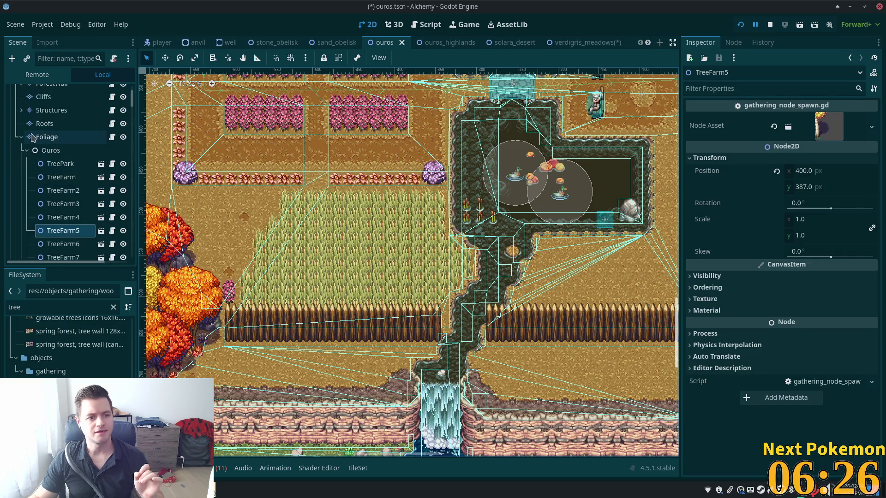
pyautogui.click(23, 137)
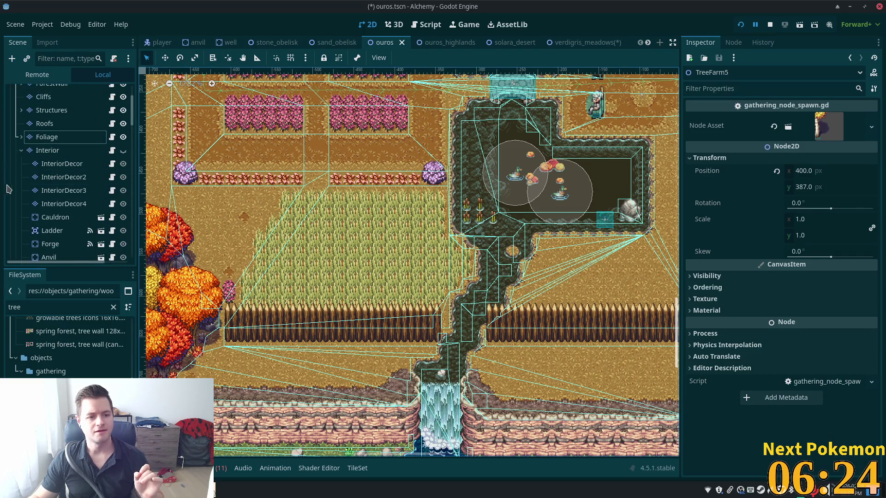
pyautogui.scroll(-3, 62, 213)
pyautogui.click(22, 176)
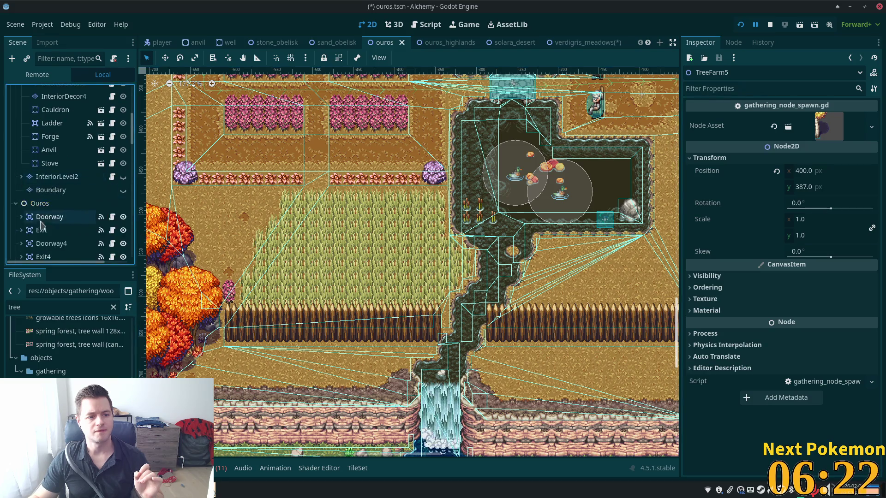
pyautogui.scroll(-3, 15, 142)
pyautogui.click(15, 118)
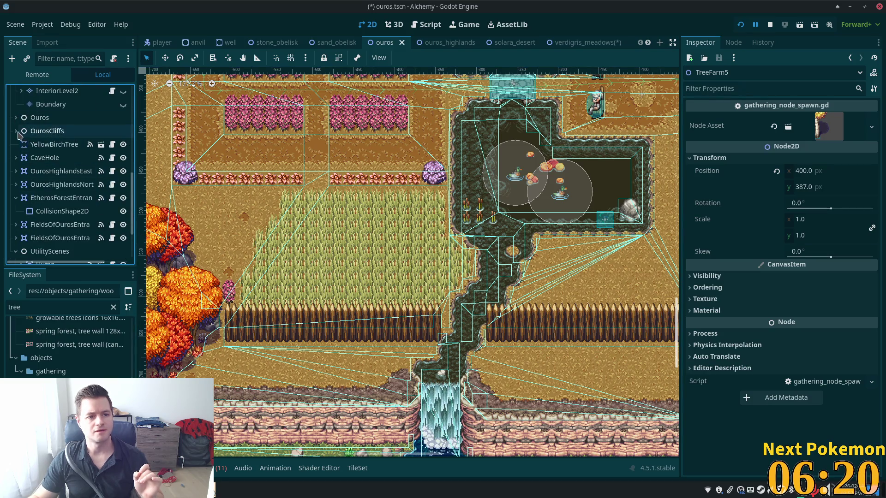
pyautogui.scroll(-3, 68, 200)
pyautogui.click(50, 183)
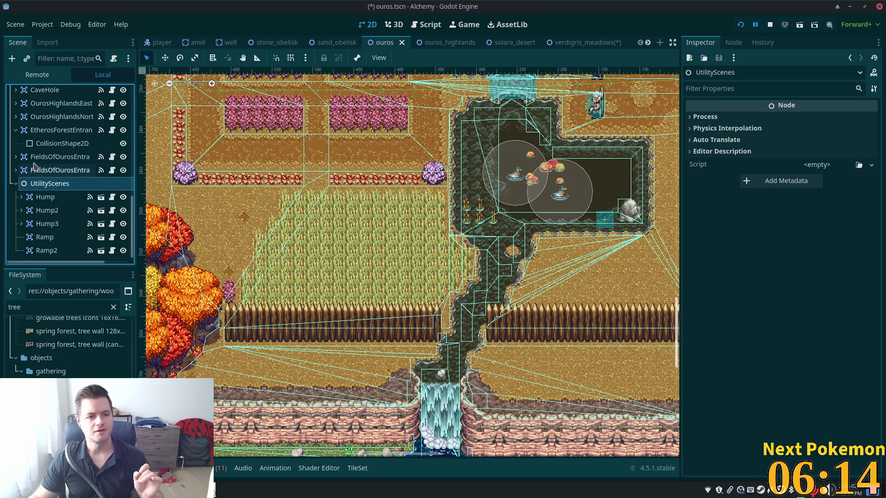
pyautogui.scroll(2, 34, 165)
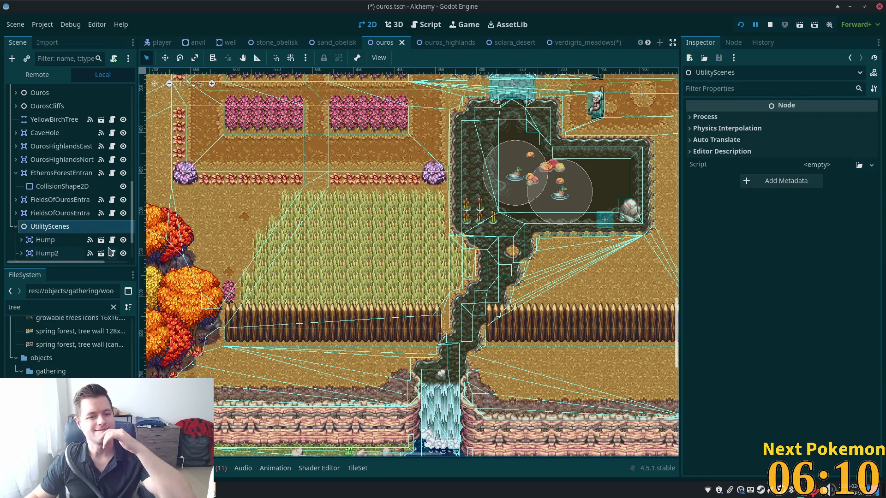
pyautogui.click(16, 226)
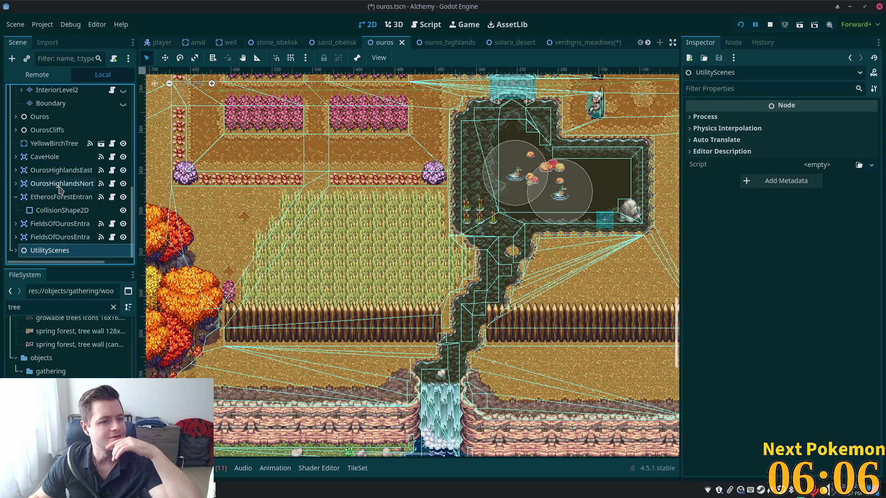
# - Expand Ouros, collapse NPCs, and widen the Scene dock so full node names show
pyautogui.scroll(1, 60, 189)
pyautogui.scroll(8, 60, 189)
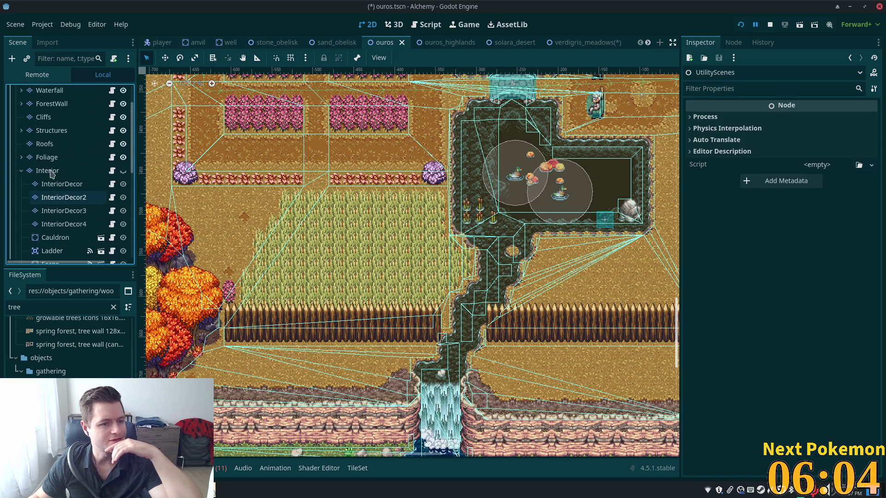
pyautogui.scroll(-4, 57, 205)
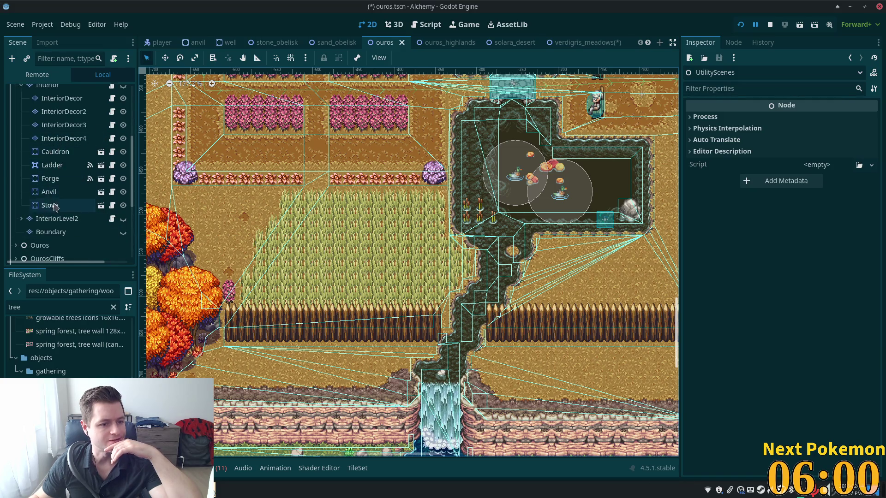
pyautogui.scroll(-4, 53, 208)
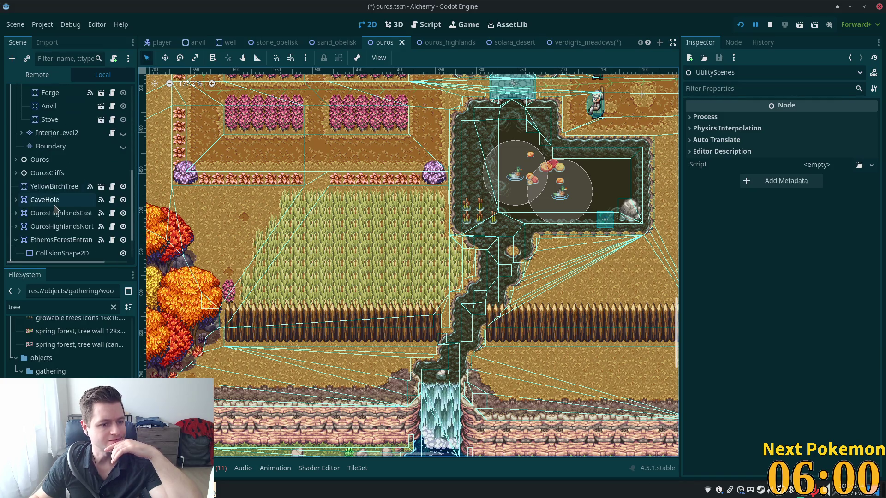
pyautogui.click(16, 159)
pyautogui.scroll(-5, 69, 193)
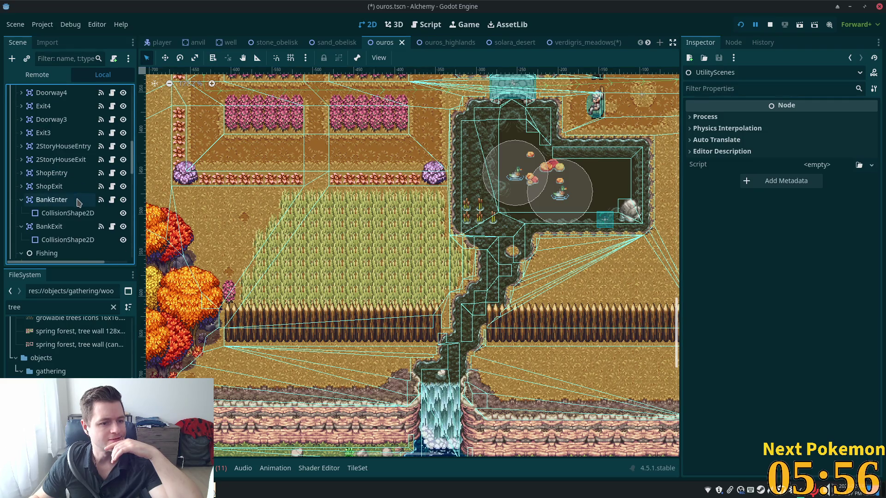
pyautogui.scroll(-6, 79, 203)
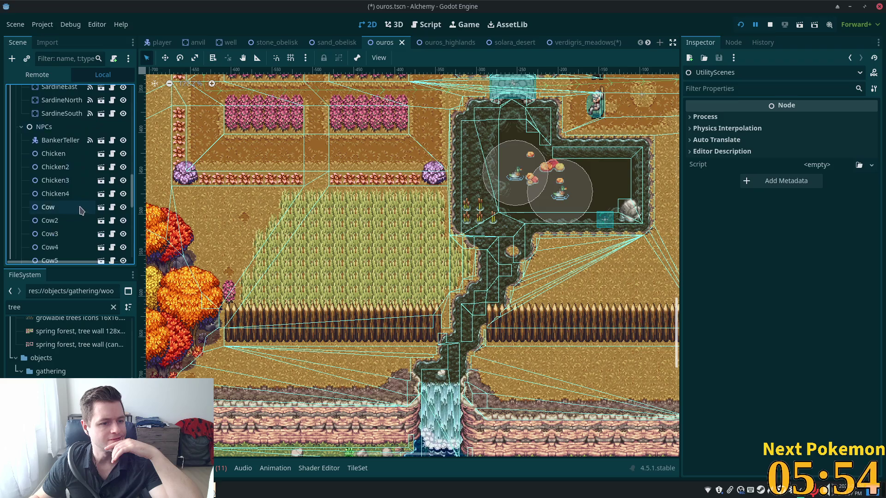
pyautogui.scroll(-3, 79, 198)
pyautogui.click(22, 126)
pyautogui.scroll(-1, 64, 191)
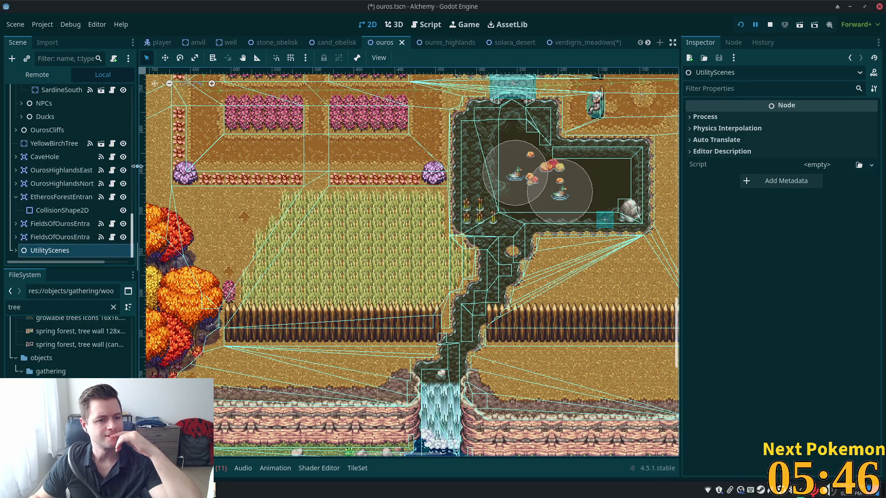
pyautogui.moveTo(136, 171); pyautogui.dragTo(271, 171)
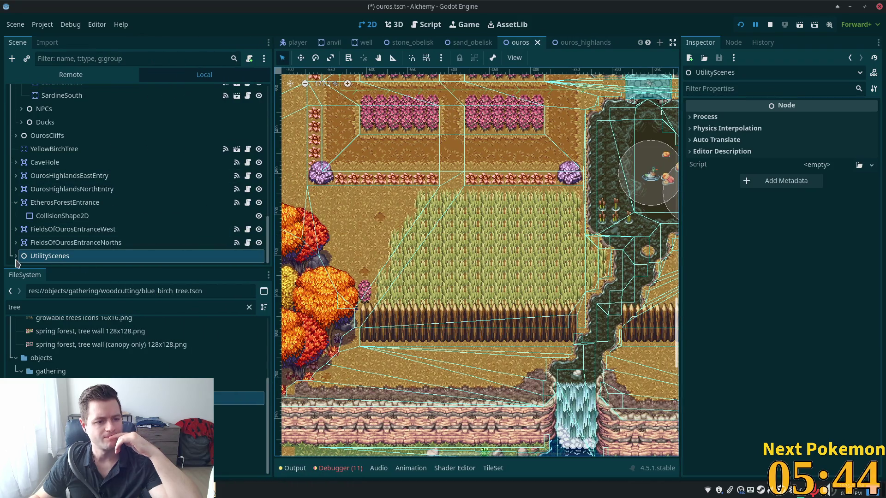
# - Expand UtilityScenes and Ground > Area2D, and view the Area2D's highgrass.gd settings
pyautogui.click(16, 256)
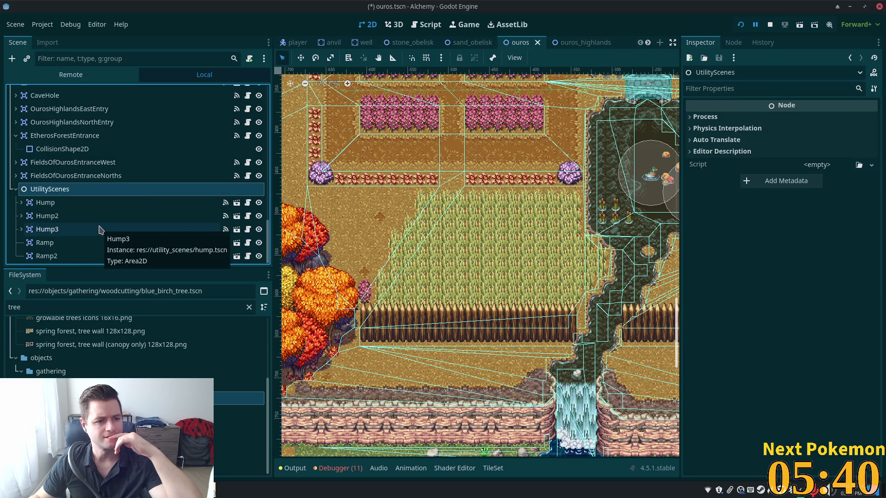
pyautogui.scroll(5, 101, 229)
pyautogui.scroll(5, 100, 230)
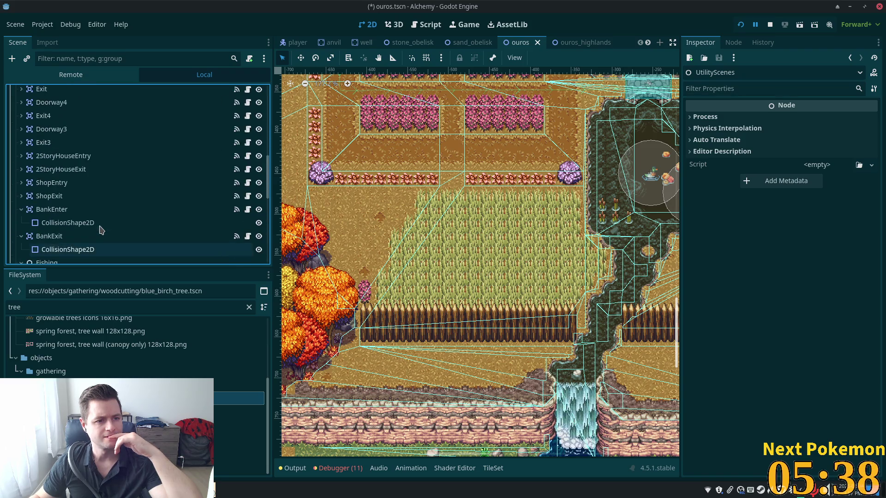
pyautogui.scroll(6, 101, 230)
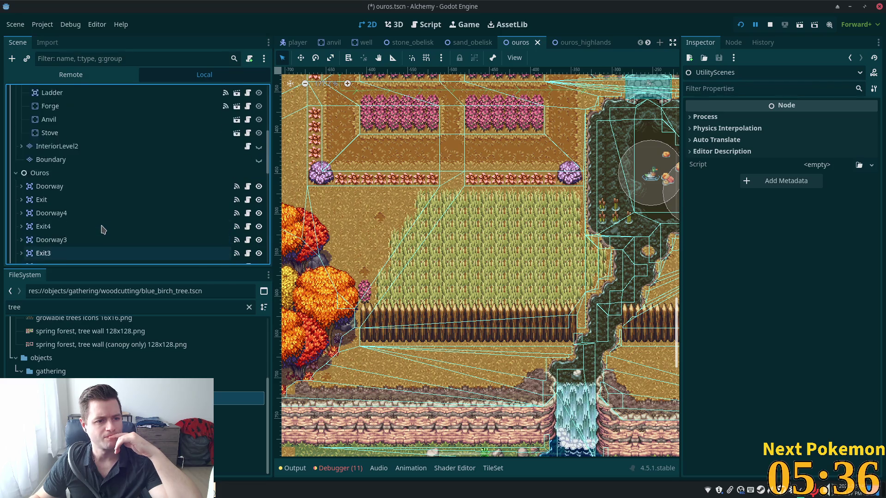
pyautogui.scroll(5, 102, 229)
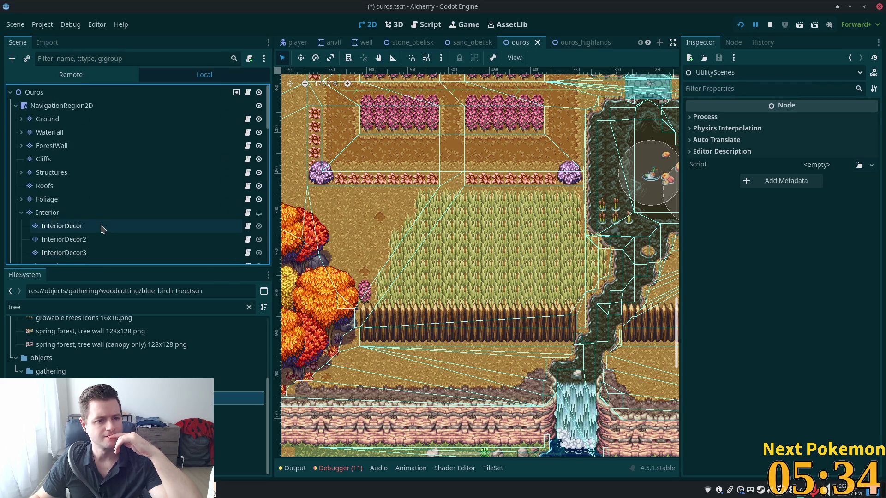
pyautogui.click(21, 119)
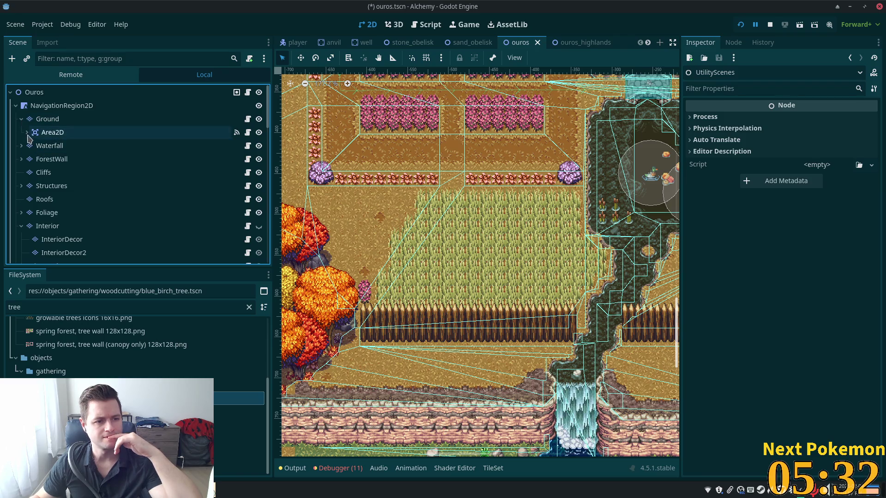
pyautogui.click(26, 133)
pyautogui.click(88, 133)
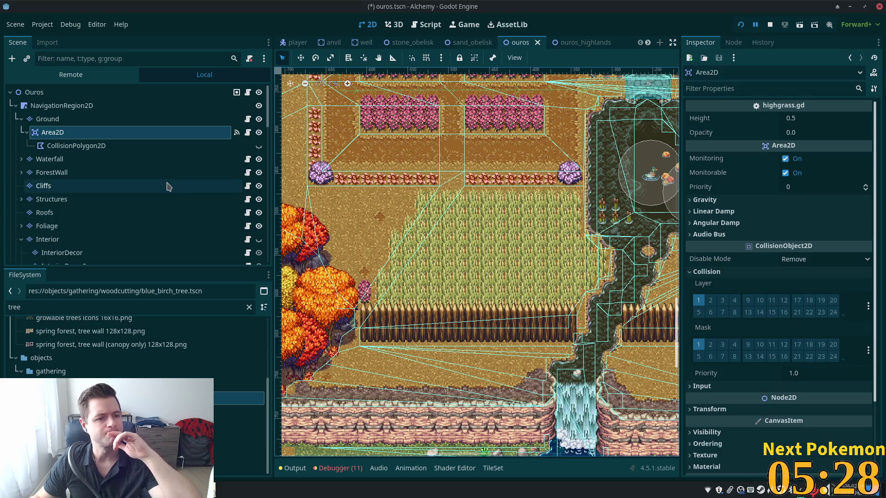
# - Inspect the CollisionPolygon2D's polygon, reselect Area2D, and return to verdigris_meadows
pyautogui.click(77, 152)
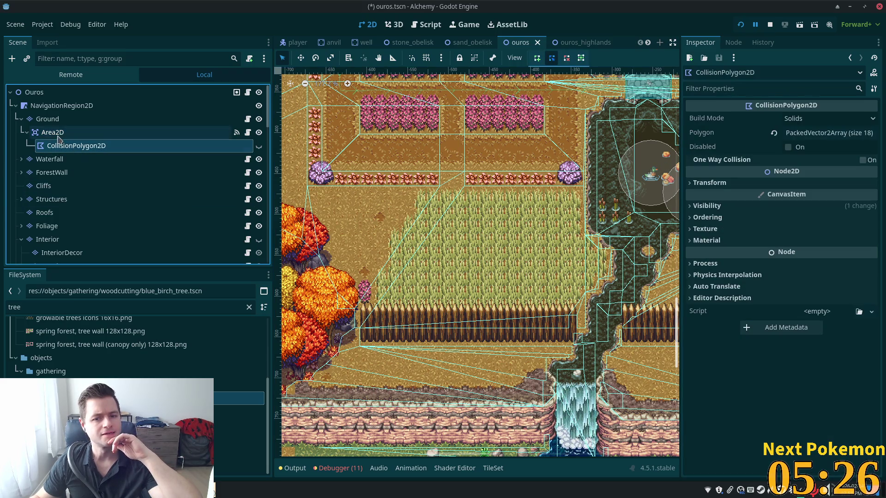
pyautogui.click(54, 133)
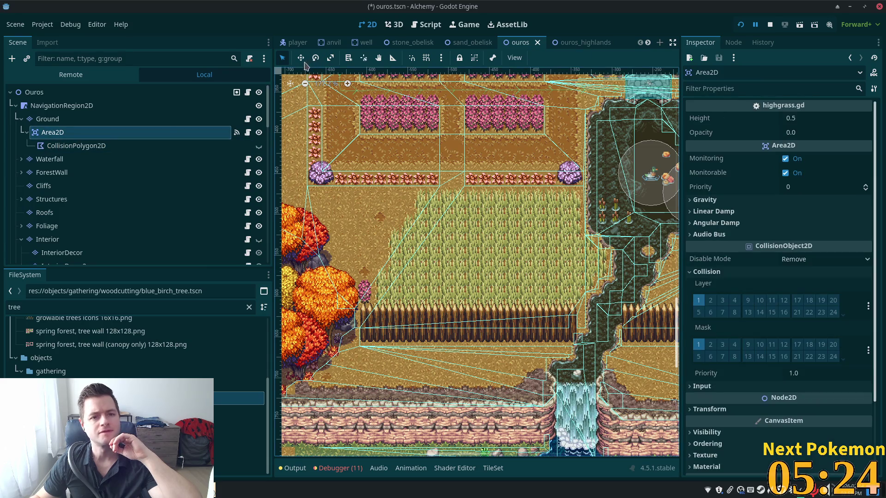
pyautogui.scroll(-2, 291, 46)
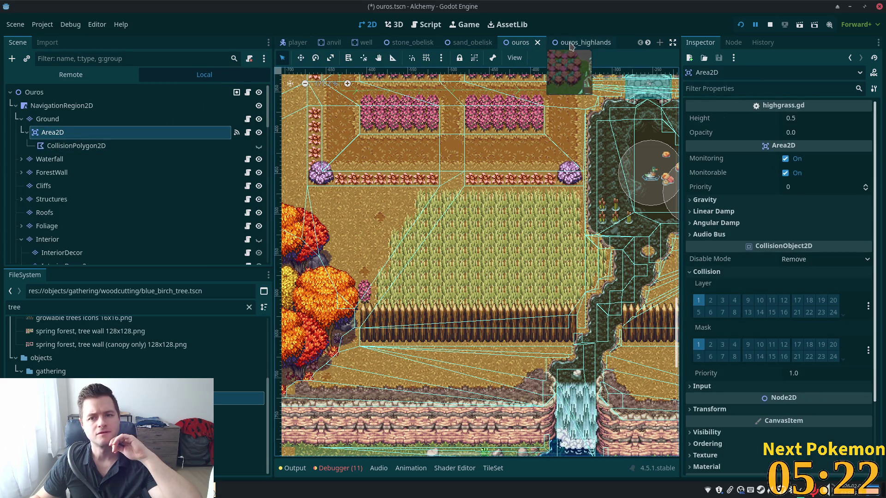
pyautogui.scroll(-3, 566, 46)
pyautogui.click(493, 44)
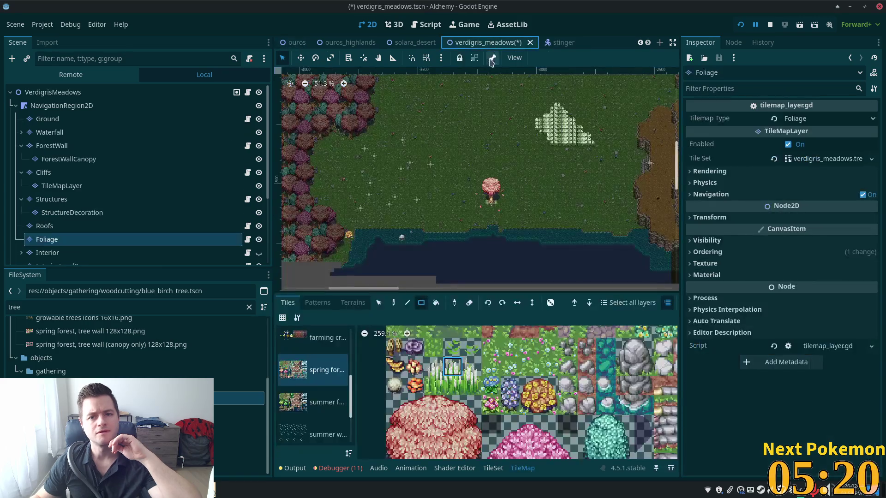
# - Select the VerdigrisMeadows root node, closing the TileMap painting panel
pyautogui.scroll(3, 603, 148)
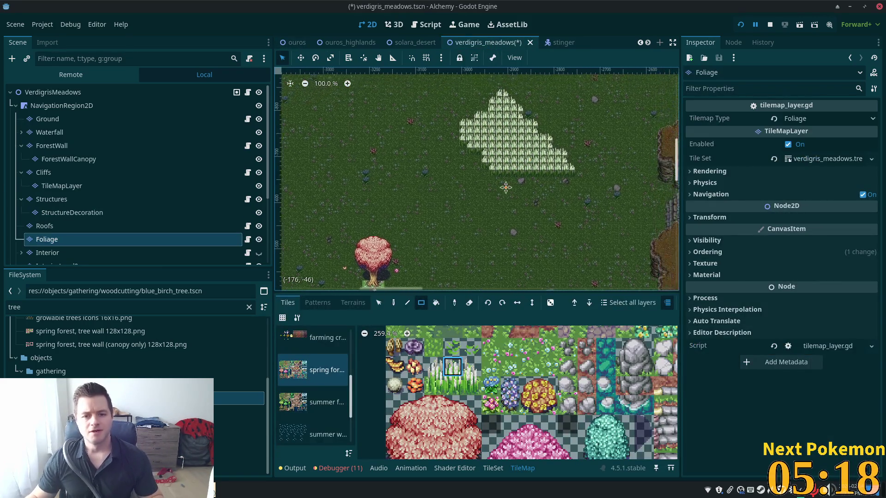
pyautogui.scroll(5, 447, 197)
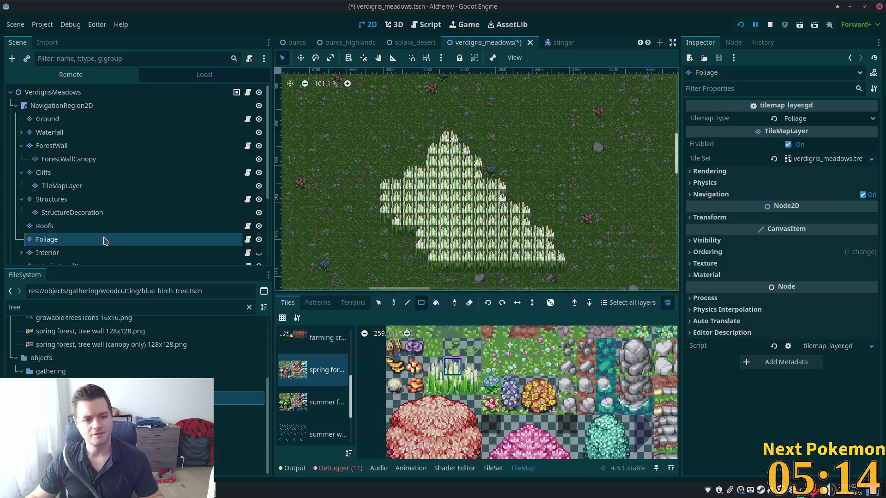
pyautogui.scroll(-5, 198, 212)
pyautogui.scroll(5, 271, 217)
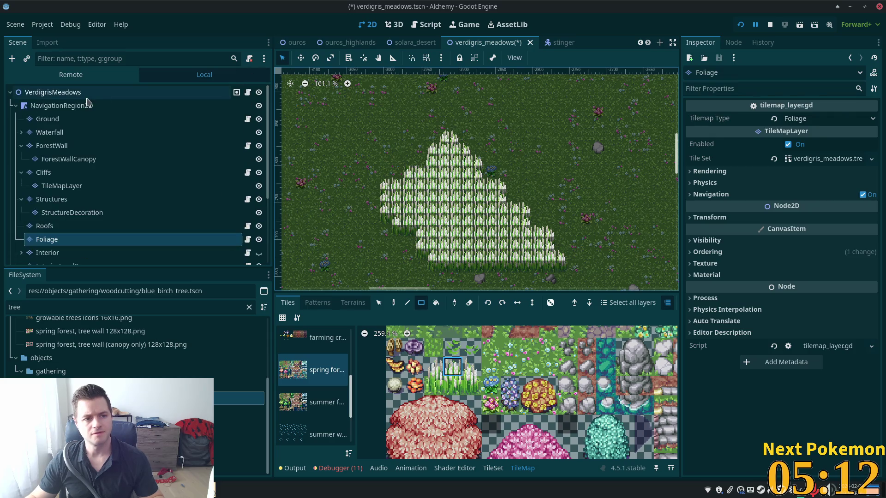
pyautogui.click(51, 91)
pyautogui.scroll(-5, 272, 166)
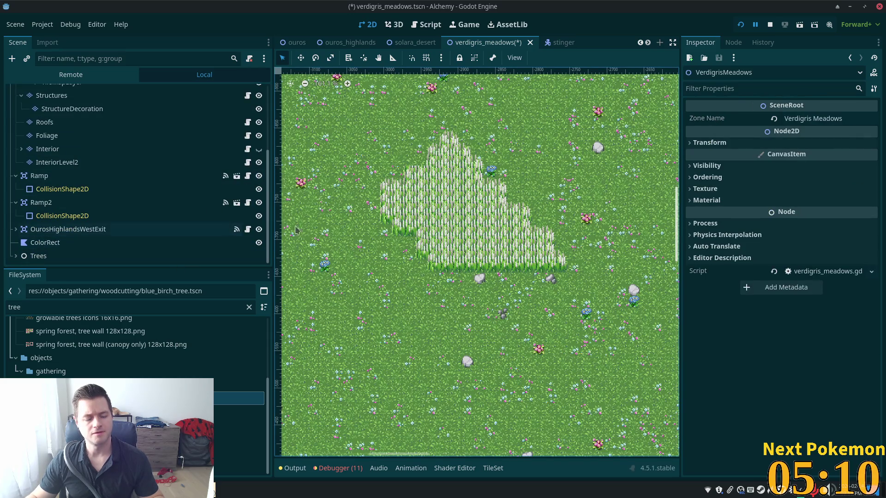
pyautogui.scroll(5, 152, 166)
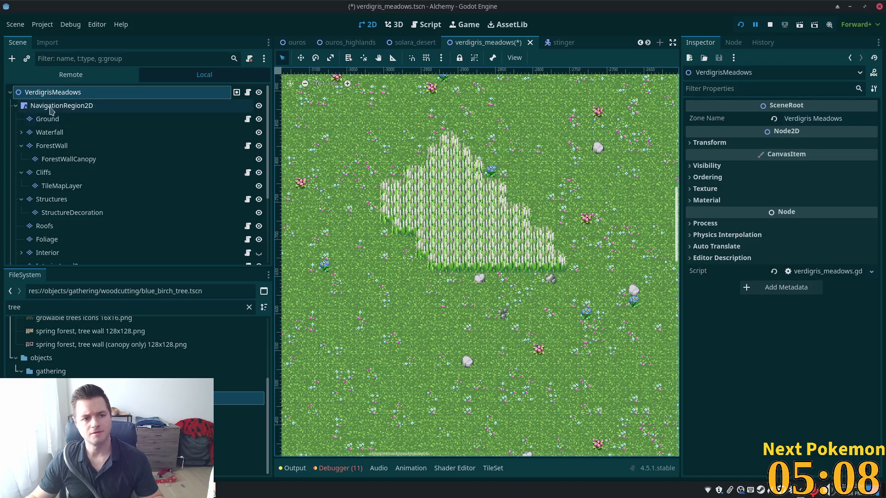
# - Add a plain Node child to the scene root and name it UtilityNodes
pyautogui.rightClick(42, 95)
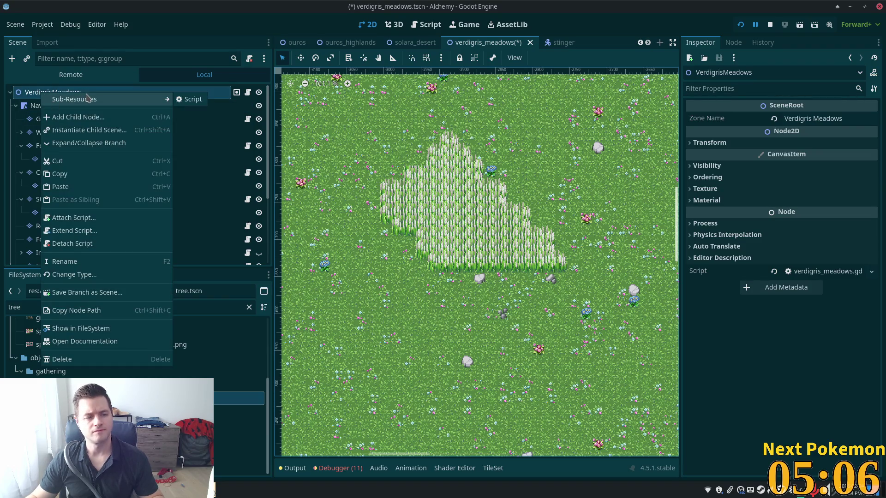
pyautogui.click(74, 117)
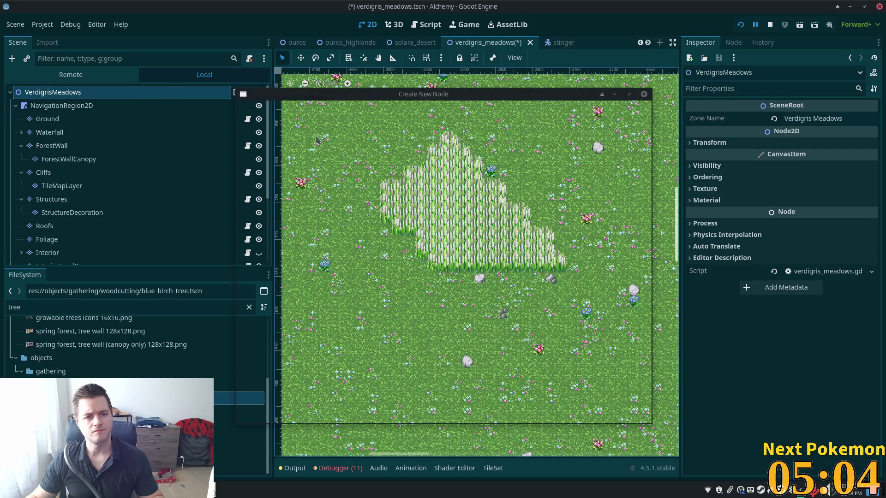
pyautogui.doubleClick(343, 146)
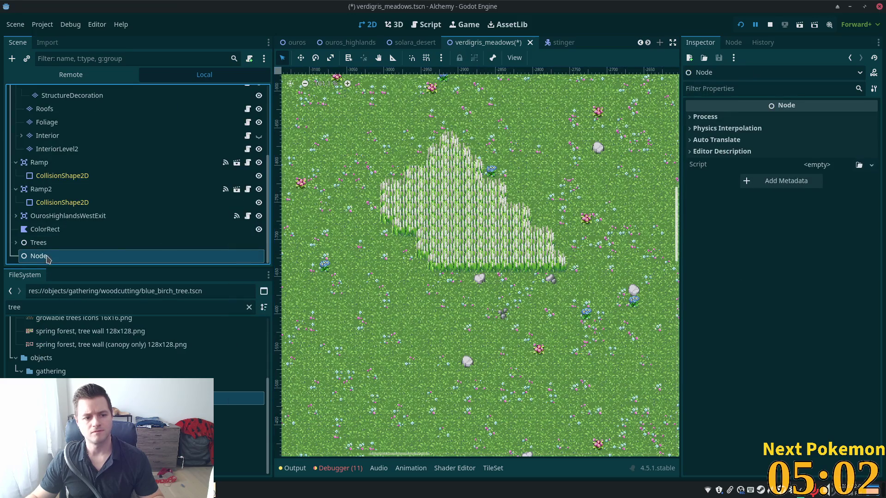
pyautogui.doubleClick(142, 251)
pyautogui.write('Uti')
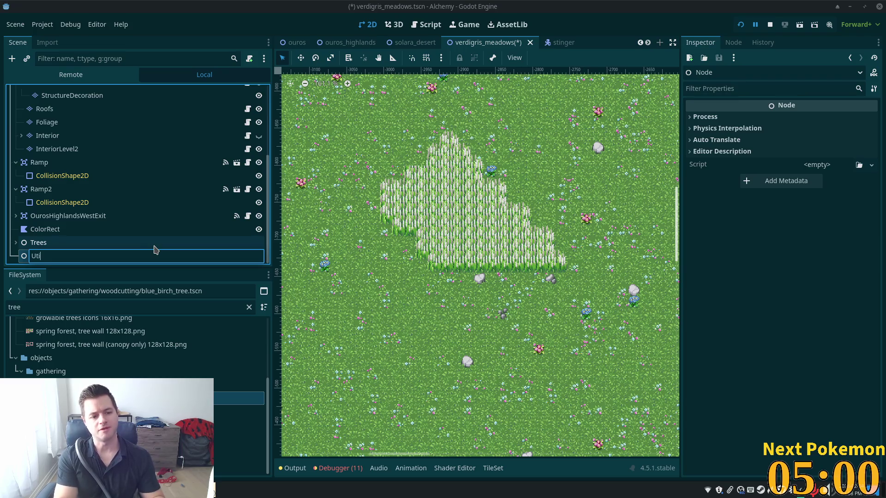
pyautogui.write('lityNodes')
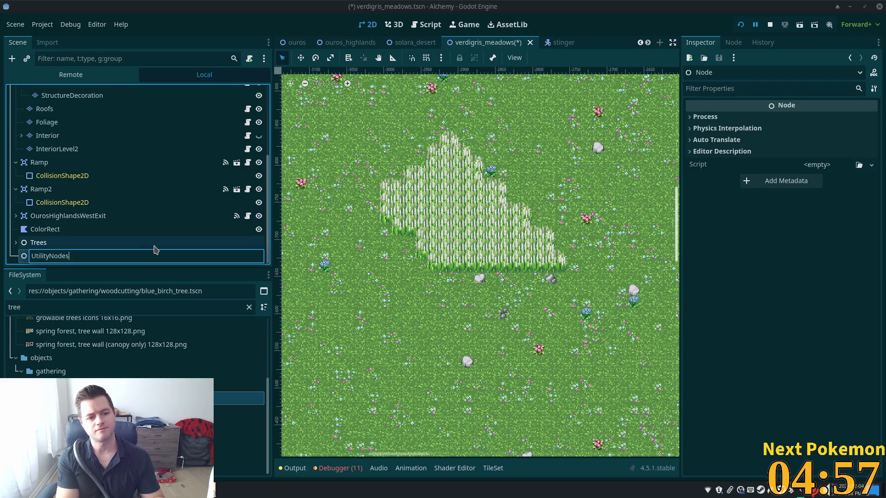
pyautogui.press('Return')
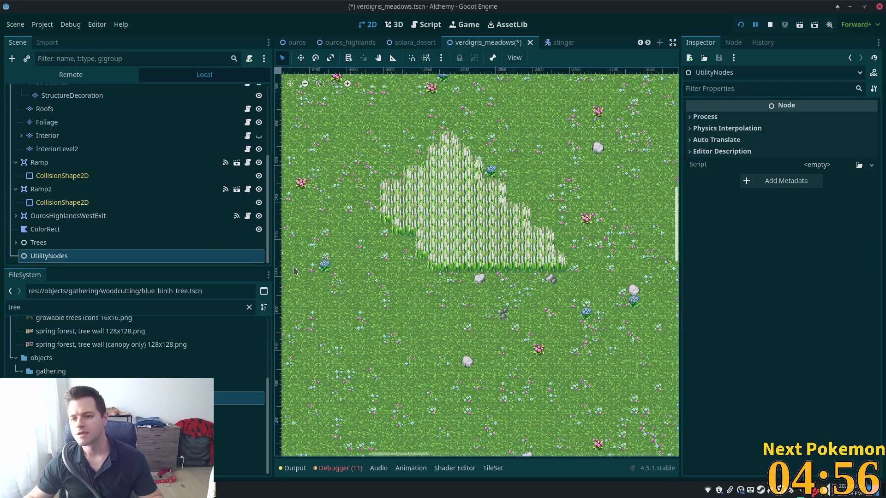
pyautogui.scroll(-2, 341, 249)
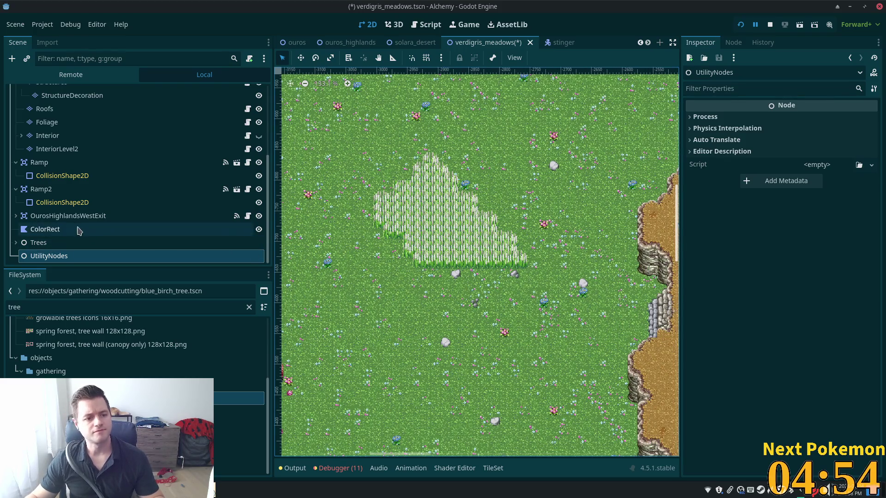
# - Add an Area2D under UtilityNodes, deleting an accidental duplicate Area2D2
pyautogui.hotkey('ctrl', 'a')
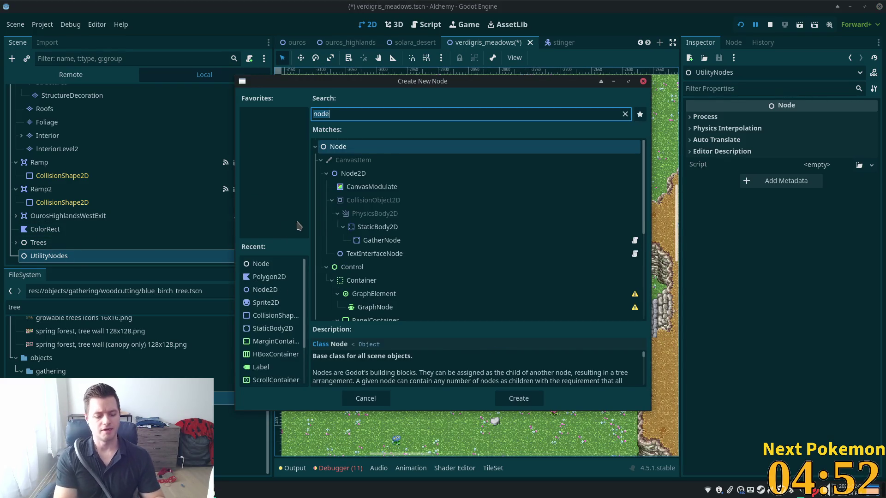
pyautogui.write('area')
pyautogui.press('Return')
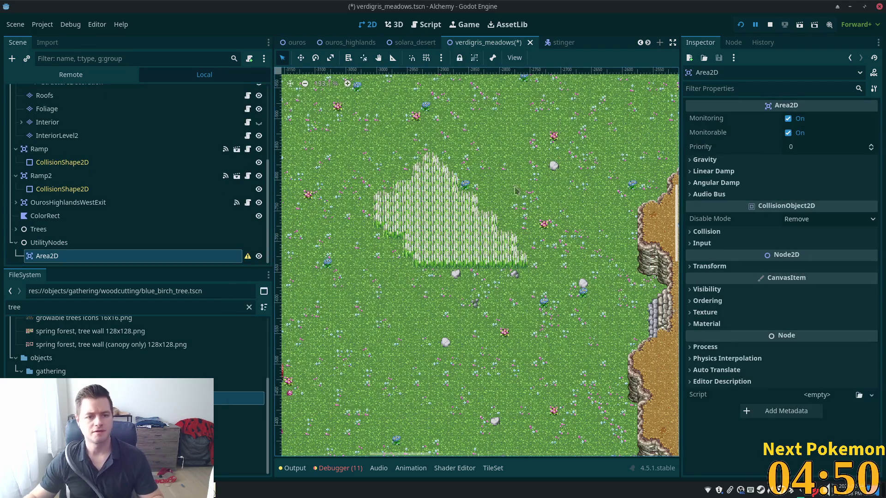
pyautogui.click(290, 42)
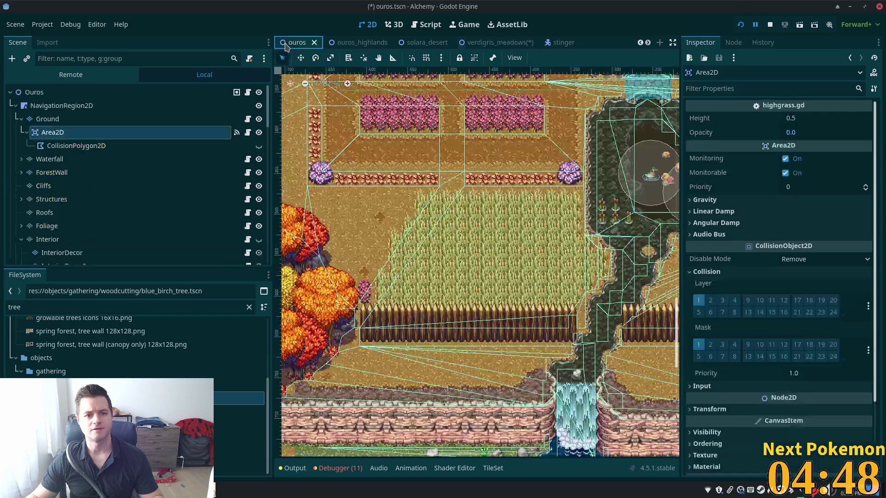
pyautogui.click(498, 42)
pyautogui.hotkey('ctrl', 'd')
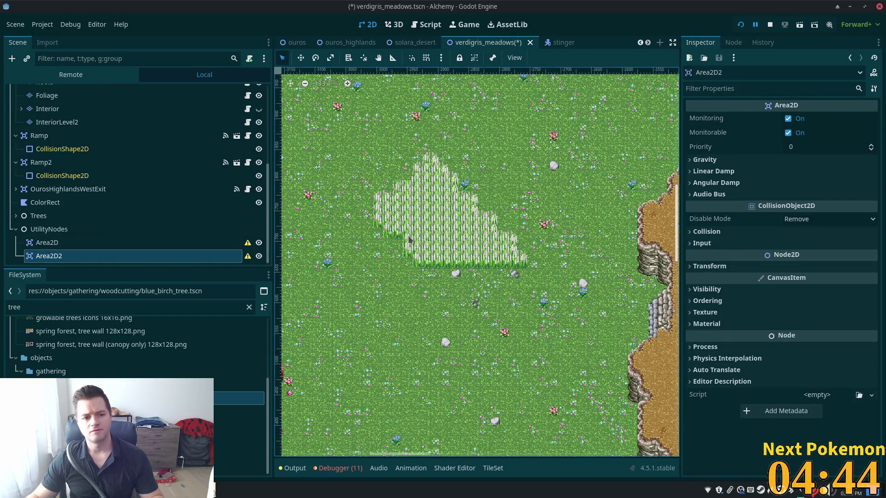
pyautogui.press('Delete')
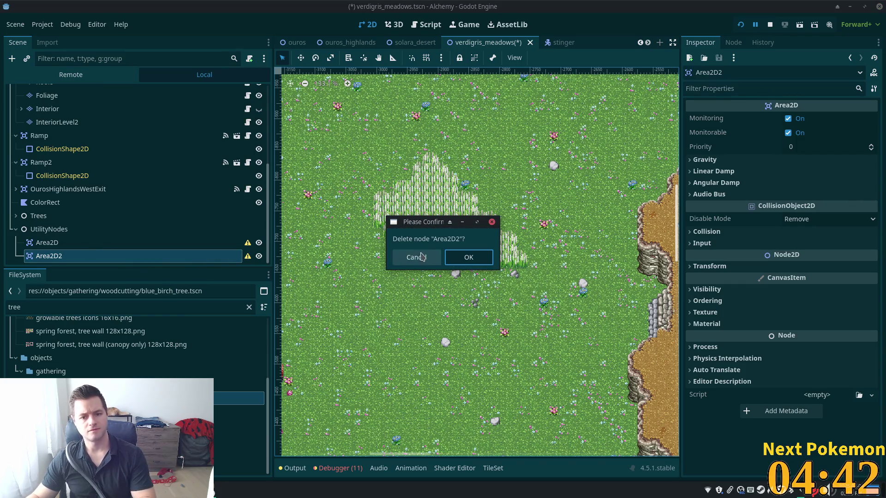
pyautogui.click(463, 257)
# - Add a CollisionPolygon2D child under the Area2D
pyautogui.click(255, 256)
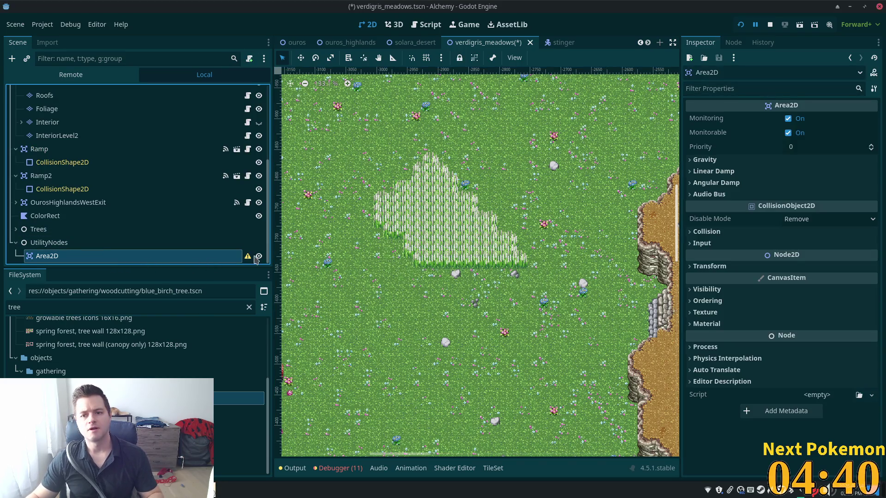
pyautogui.hotkey('ctrl', 'a')
pyautogui.write('poly')
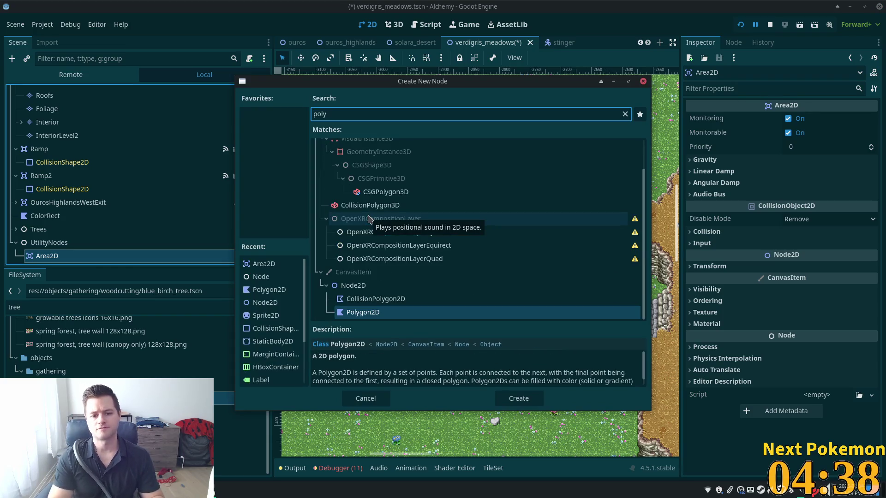
pyautogui.press('Escape')
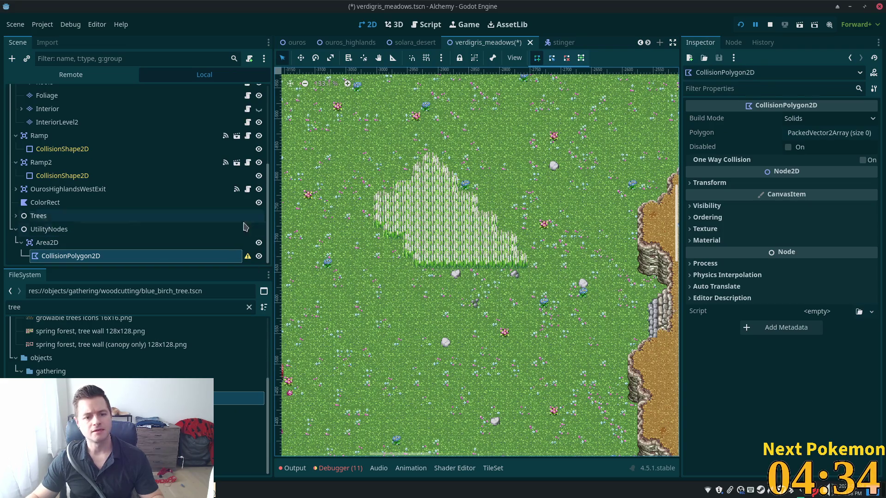
pyautogui.click(295, 41)
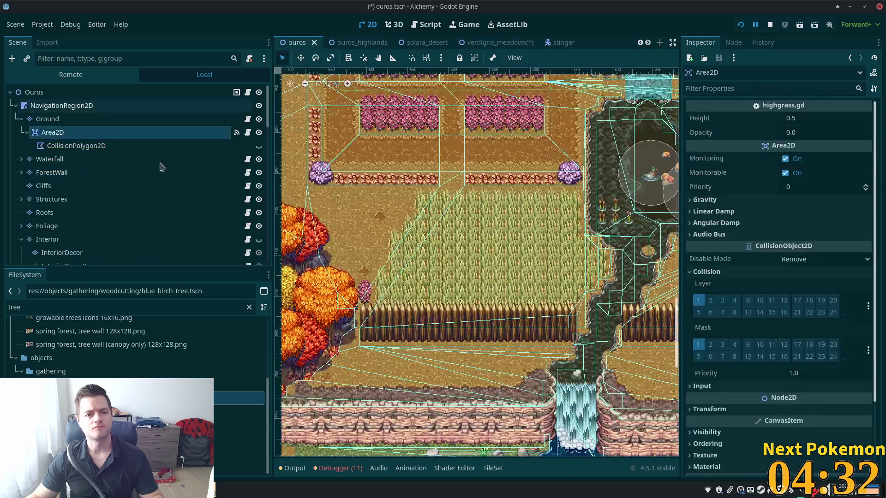
# - Inspect the ouros CollisionPolygon2D, then zoom into the verdigris_meadows grass patch
pyautogui.click(76, 145)
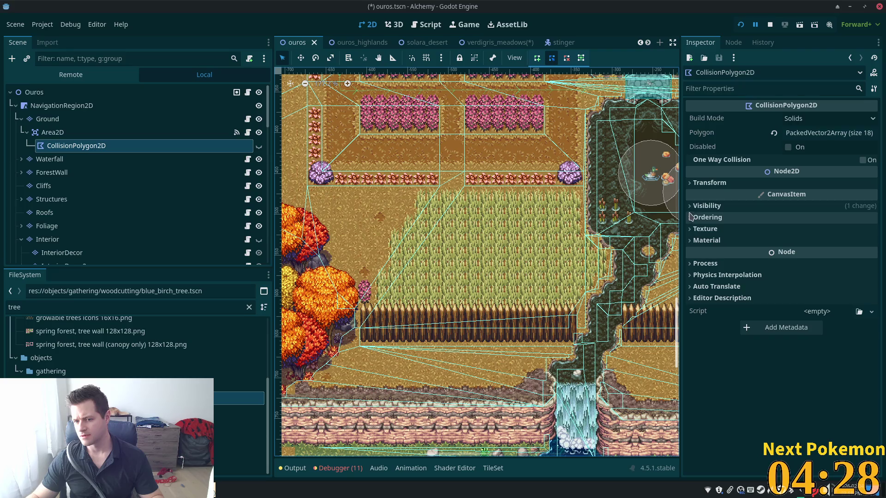
pyautogui.click(494, 42)
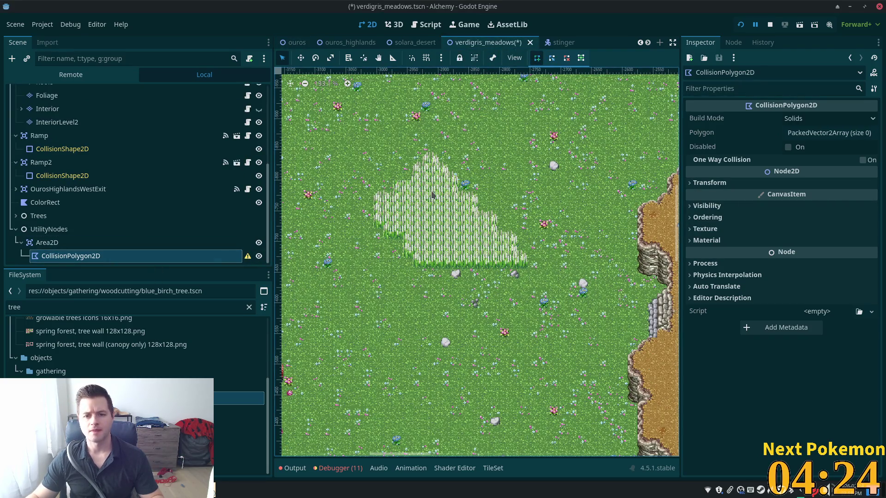
pyautogui.scroll(2, 432, 195)
pyautogui.scroll(3, 434, 190)
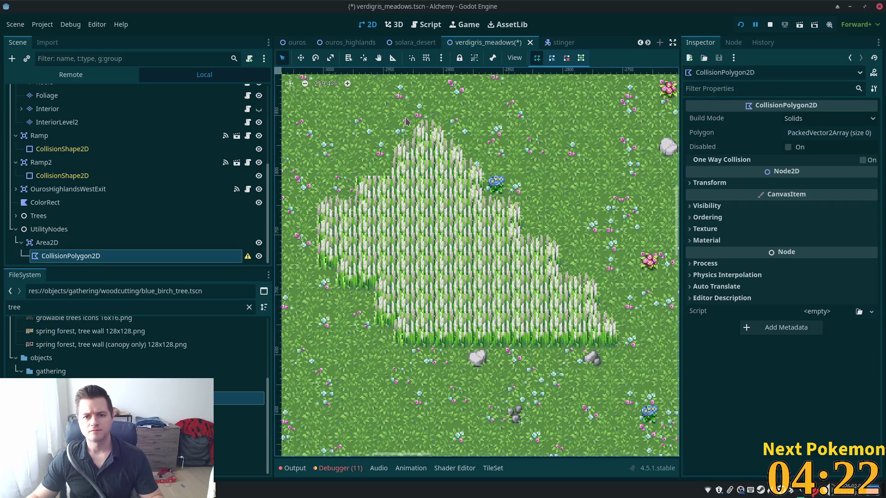
# - Place outline points from the grass patch's top down its left edge to the bottom-left notch
pyautogui.click(419, 137)
pyautogui.click(402, 151)
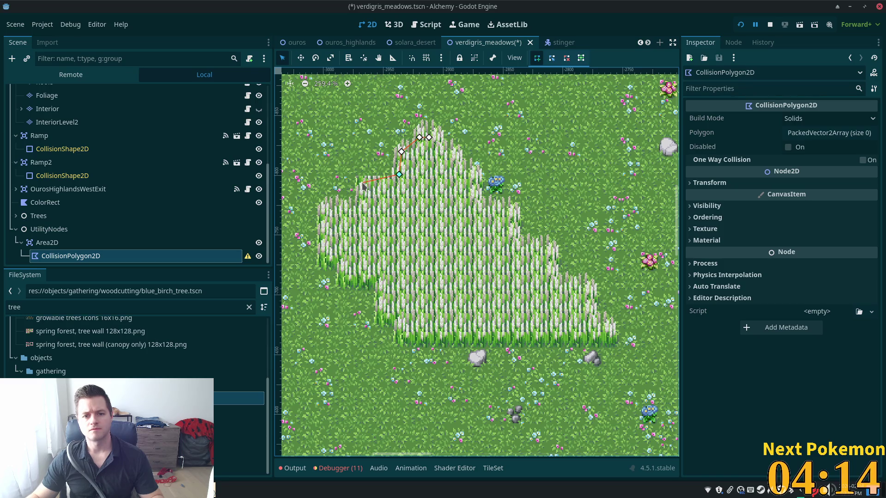
pyautogui.click(361, 208)
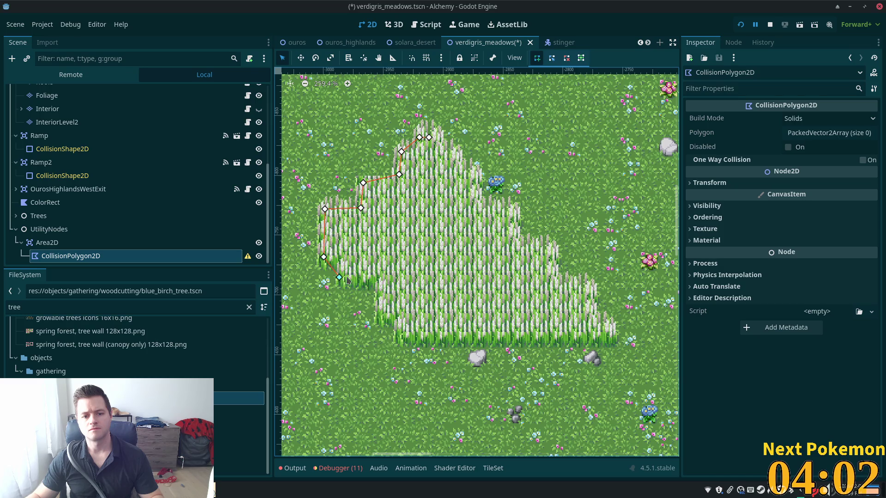
pyautogui.click(381, 278)
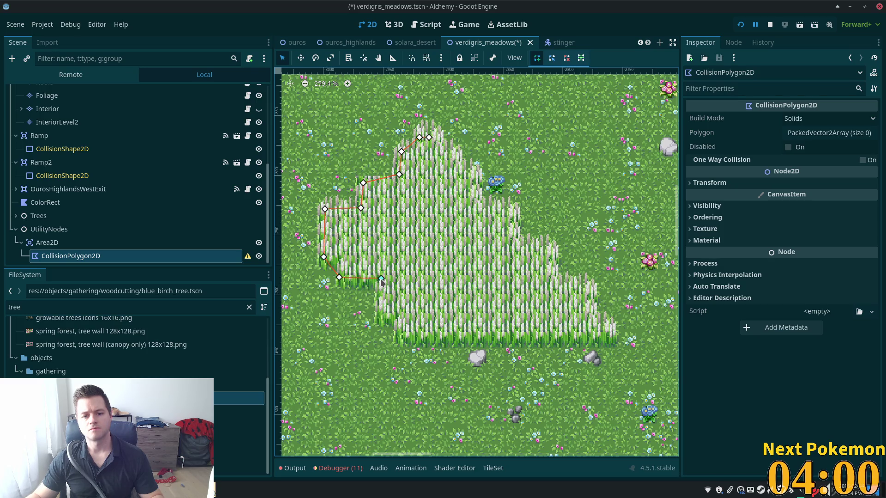
pyautogui.click(397, 319)
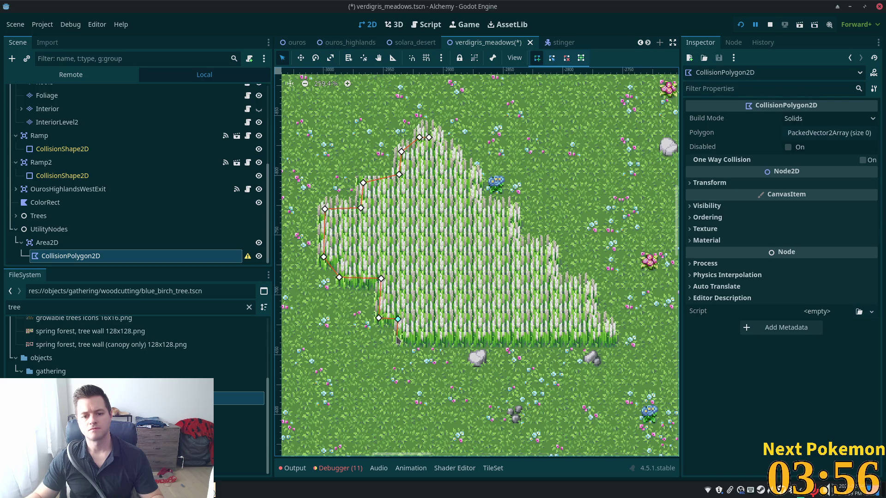
pyautogui.click(397, 337)
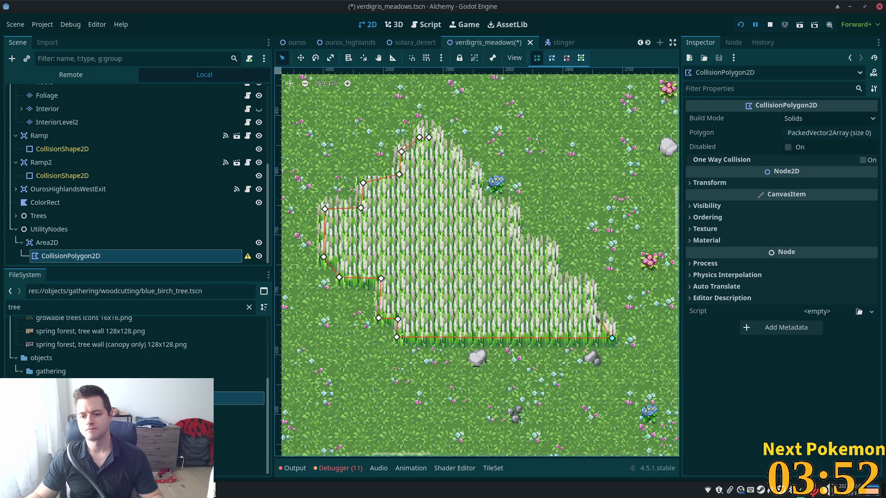
# - Add the right-side and upper-right vertices, close the 23-point polygon on its first point, and select Area2D
pyautogui.click(607, 325)
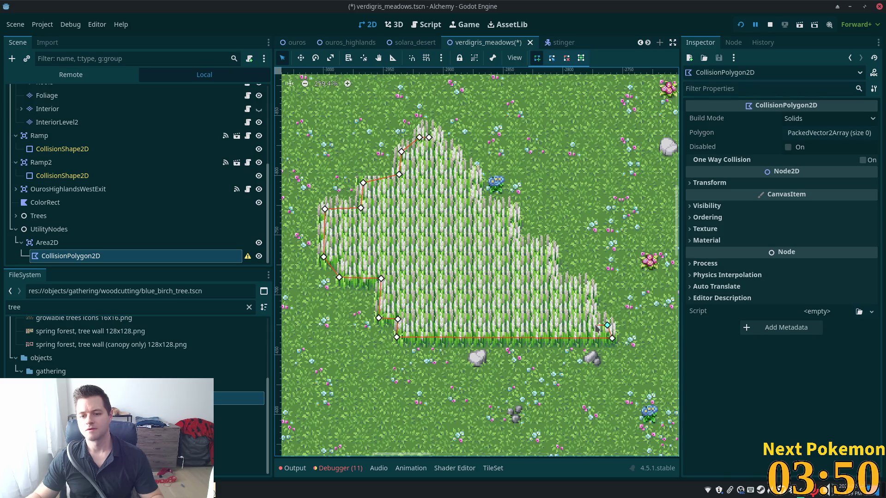
pyautogui.click(591, 288)
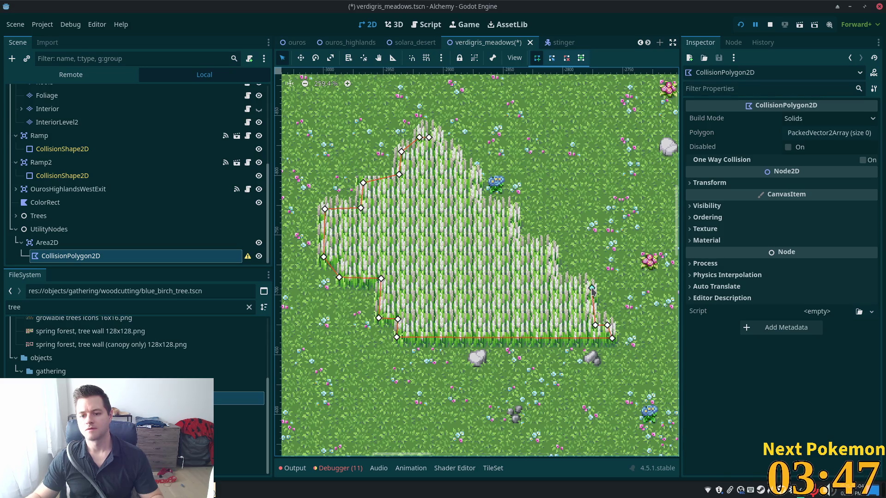
pyautogui.click(555, 283)
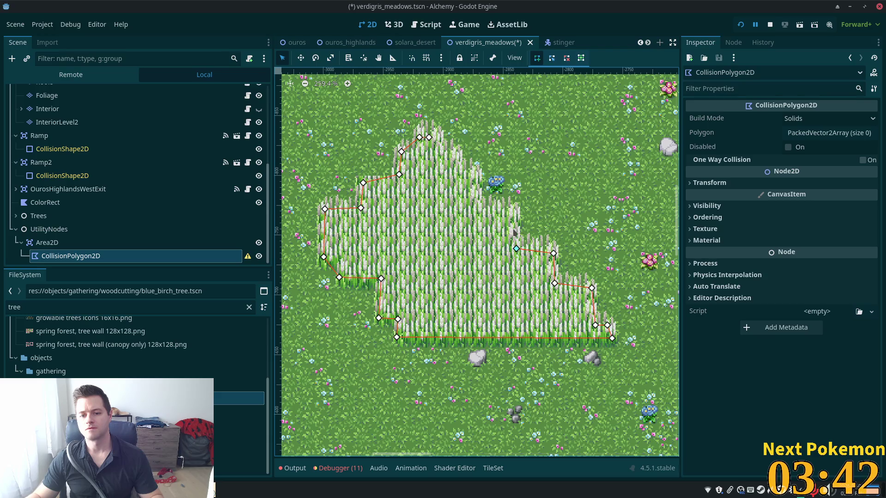
pyautogui.click(515, 215)
pyautogui.click(479, 213)
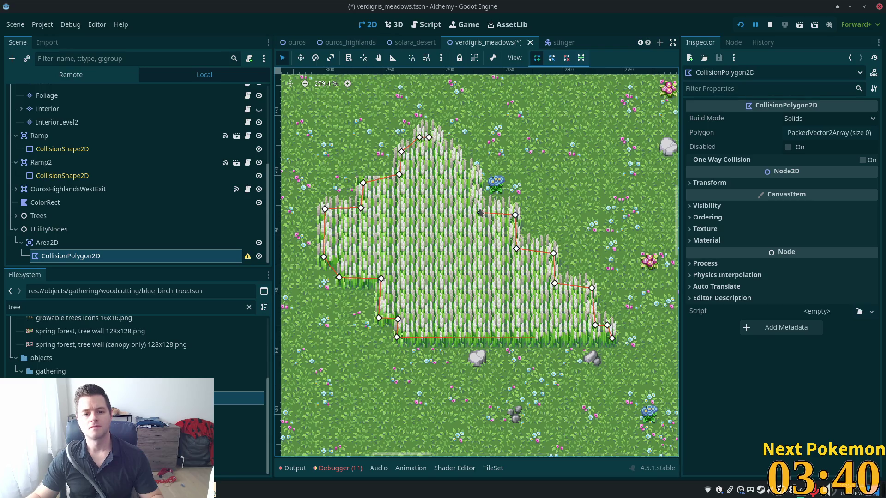
pyautogui.click(474, 178)
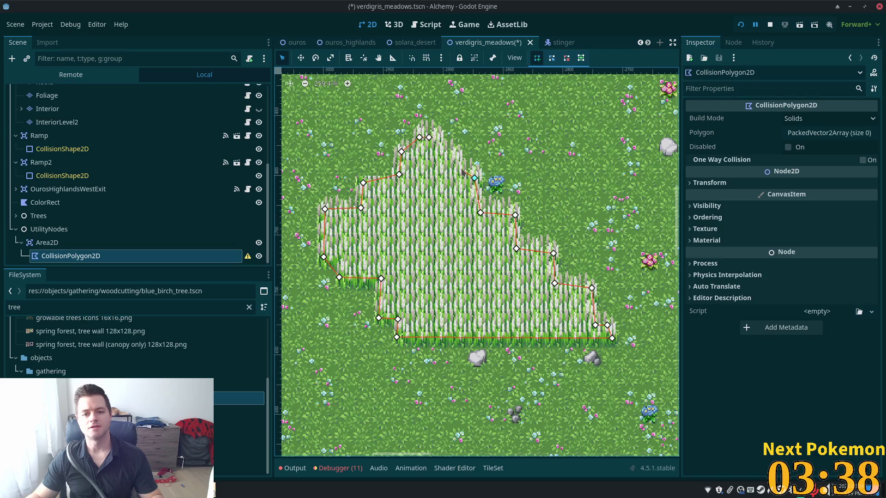
pyautogui.click(428, 138)
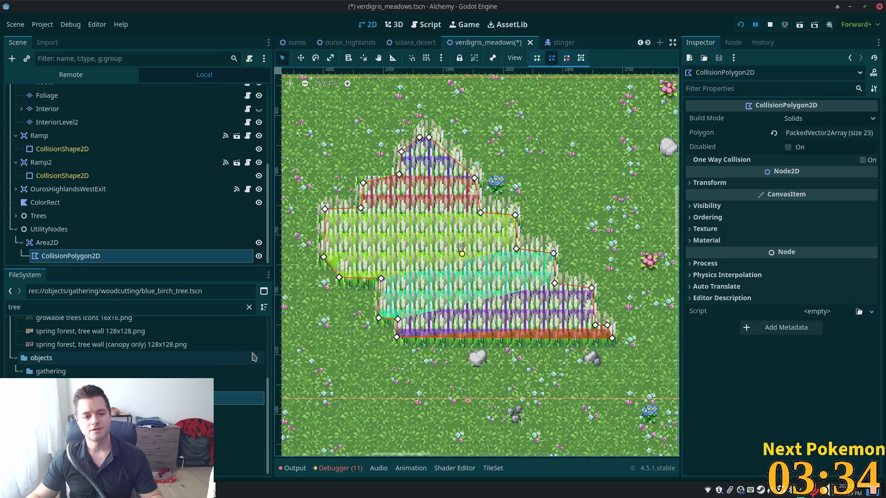
pyautogui.click(74, 244)
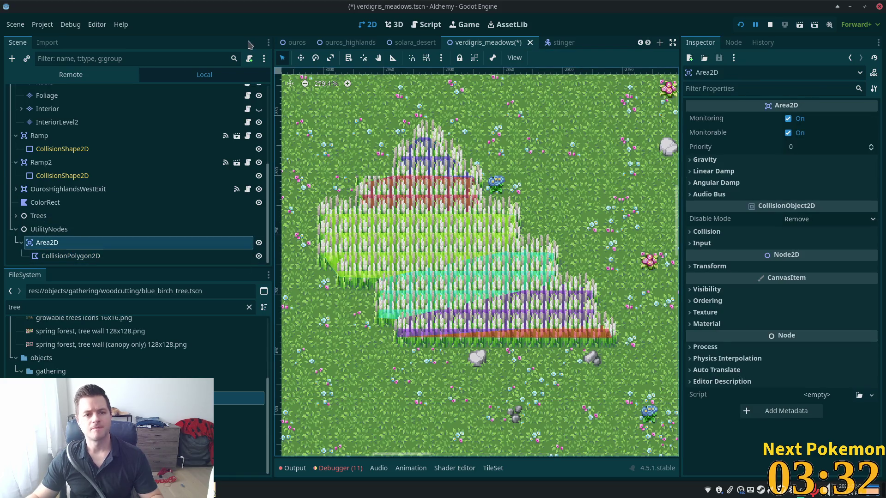
# - Attach the existing res://utility_scenes/highgrass.gd script to the grass Area2D
pyautogui.click(249, 59)
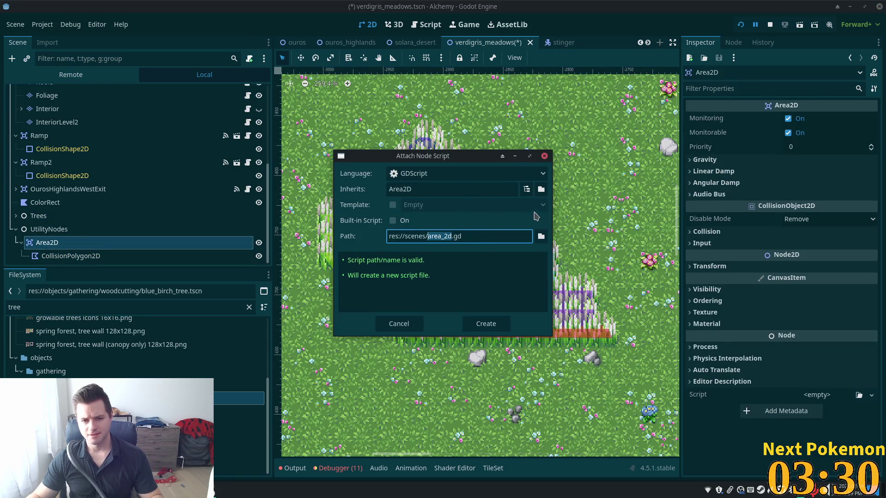
pyautogui.click(541, 237)
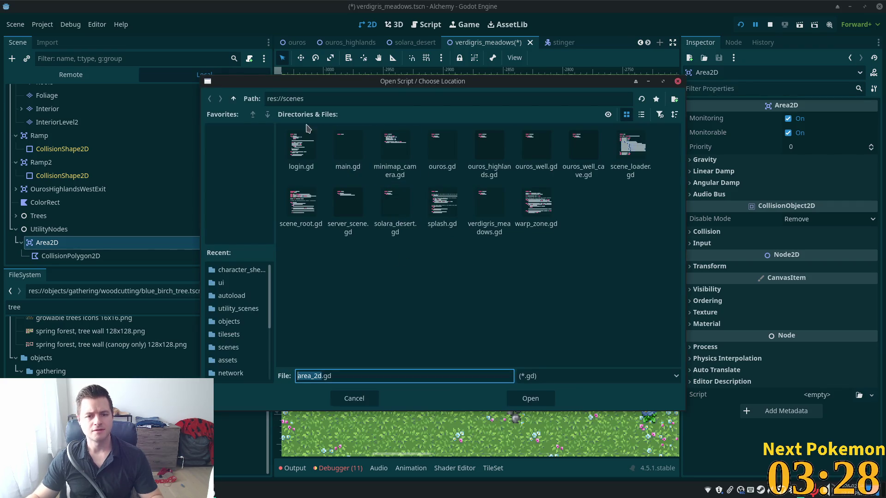
pyautogui.click(233, 98)
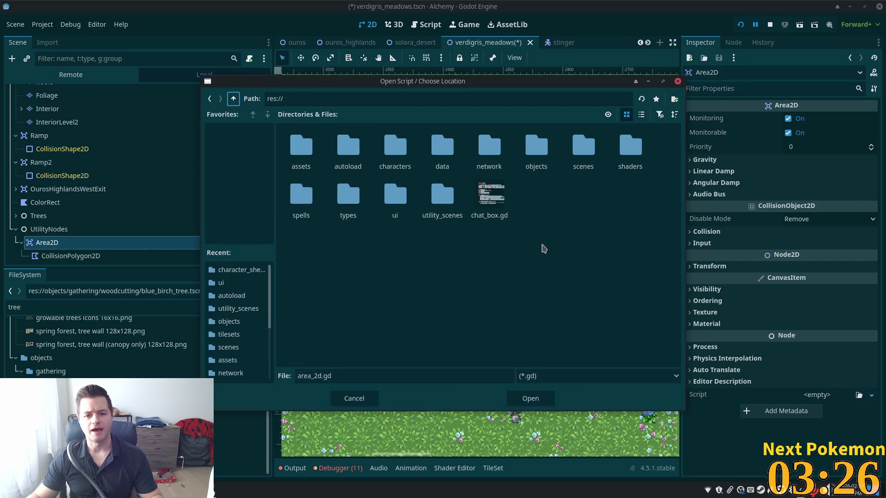
pyautogui.doubleClick(429, 192)
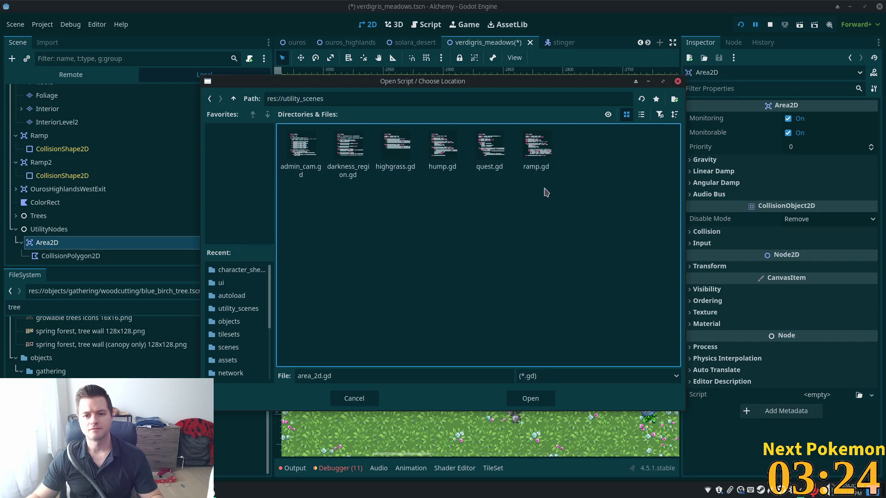
pyautogui.doubleClick(395, 147)
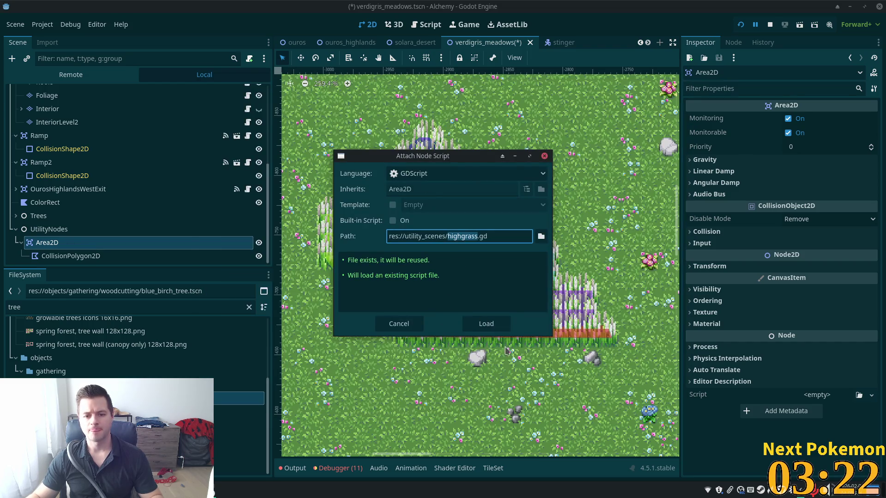
pyautogui.click(487, 324)
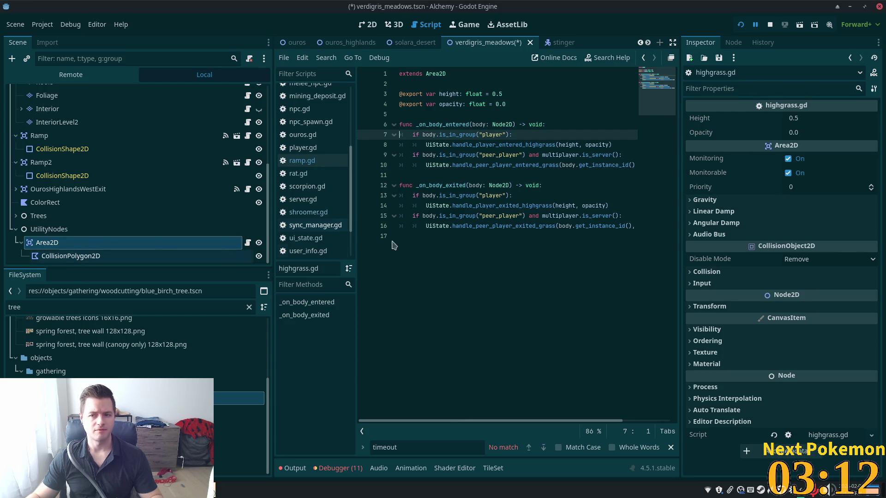
# - Set the grass Area2D's Opacity to 0.1 and save the verdigris_meadows scene
pyautogui.click(806, 136)
pyautogui.write('.')
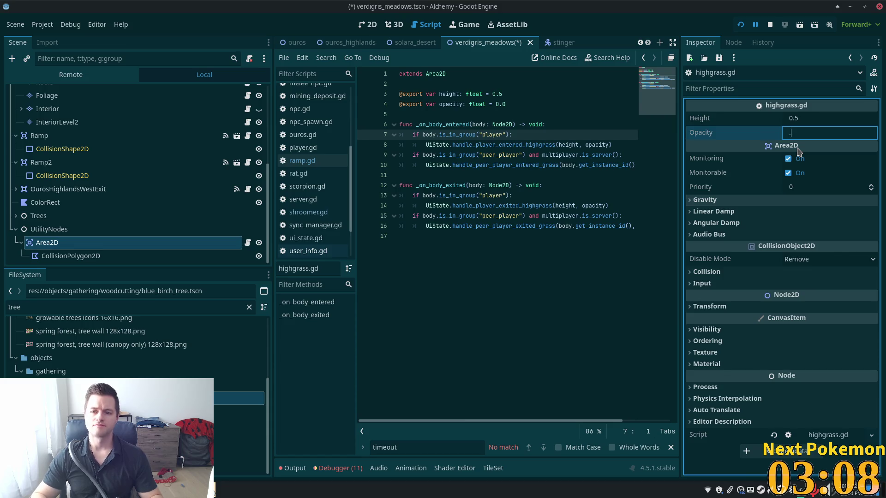
pyautogui.write('1')
pyautogui.press('Tab')
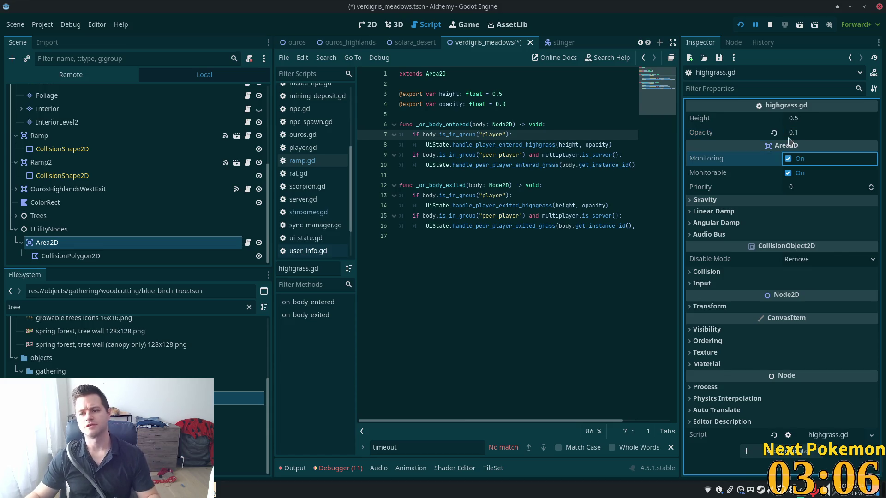
pyautogui.hotkey('ctrl', 's')
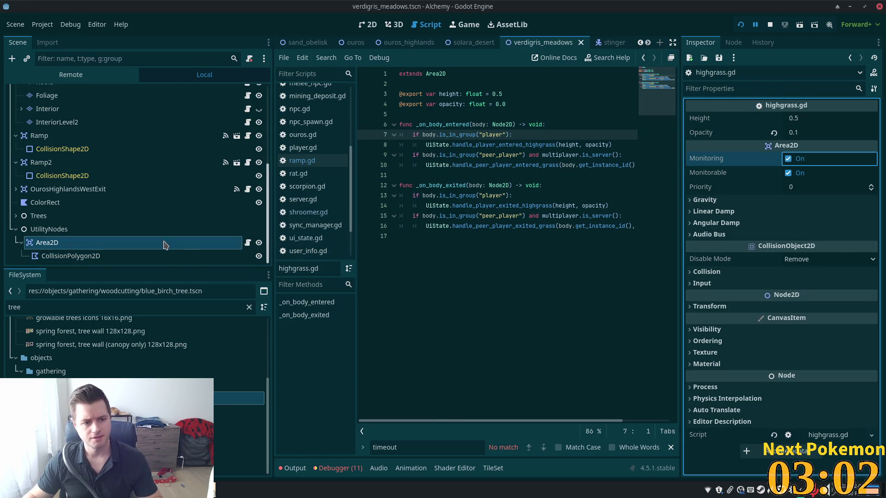
pyautogui.click(740, 27)
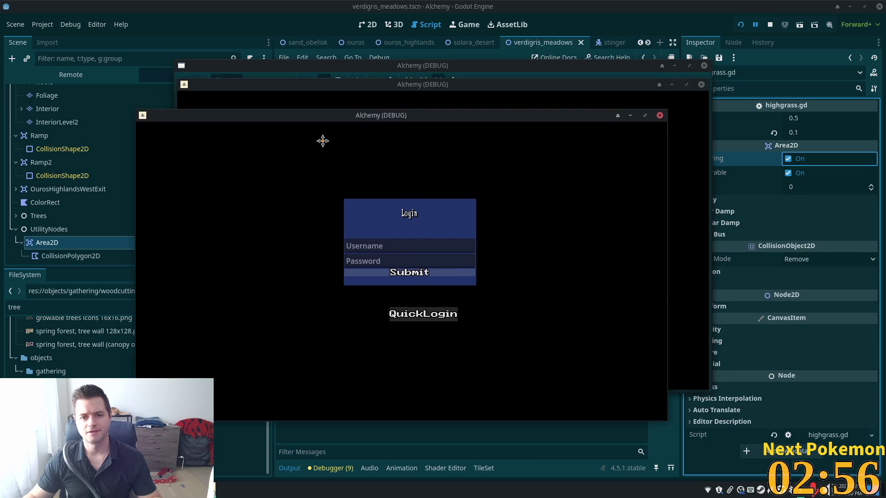
# - Move the second game window aside, then walk the character left into the tall grass and back out
pyautogui.moveTo(448, 86); pyautogui.dragTo(589, 135)
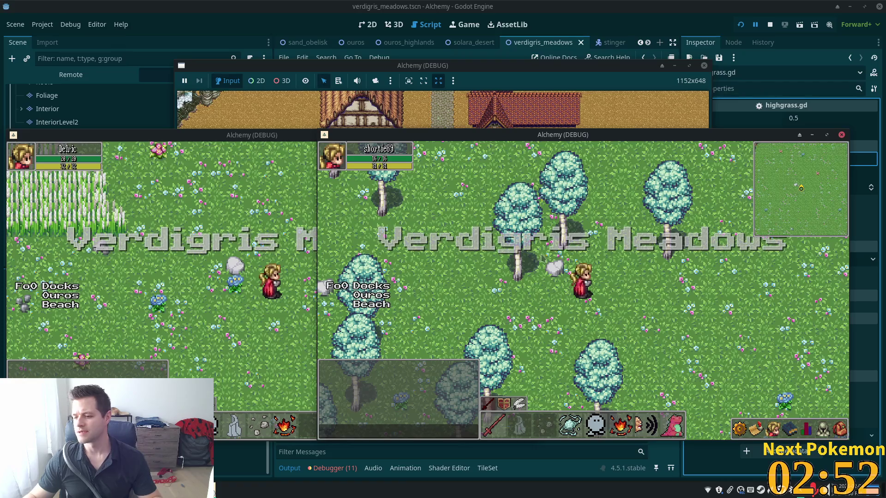
pyautogui.click(186, 220)
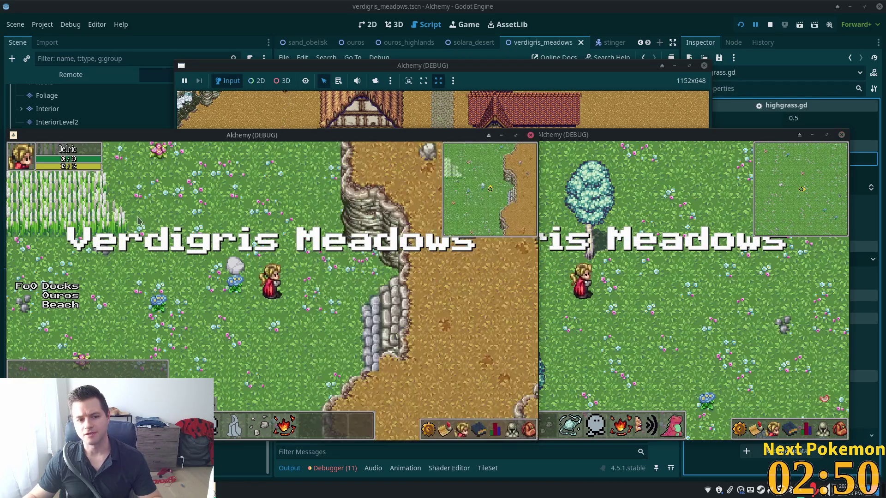
pyautogui.press('Left')
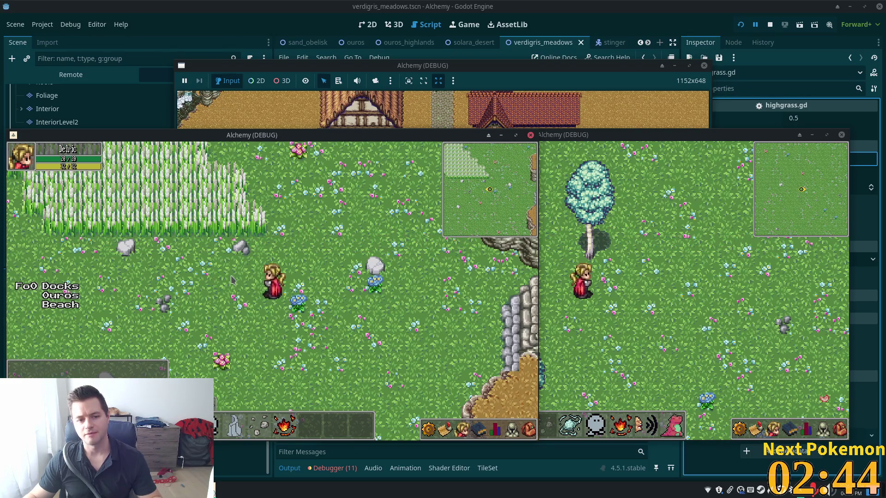
pyautogui.hotkey('Up', 'Left')
pyautogui.hotkey('Up', 'Left')
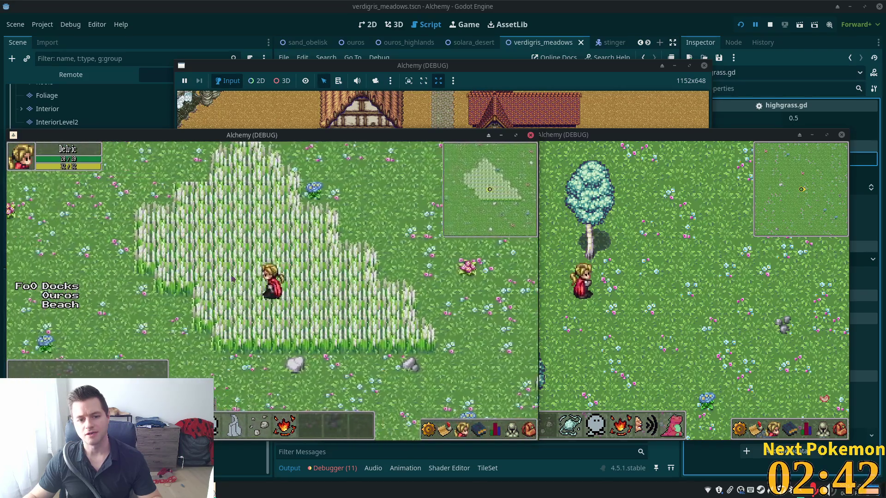
pyautogui.hotkey('Down', 'Right')
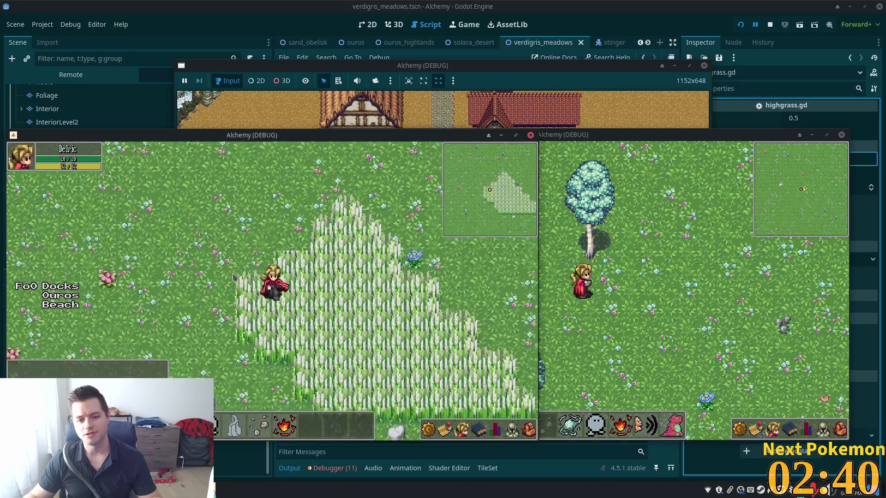
pyautogui.hotkey('Down', 'Right')
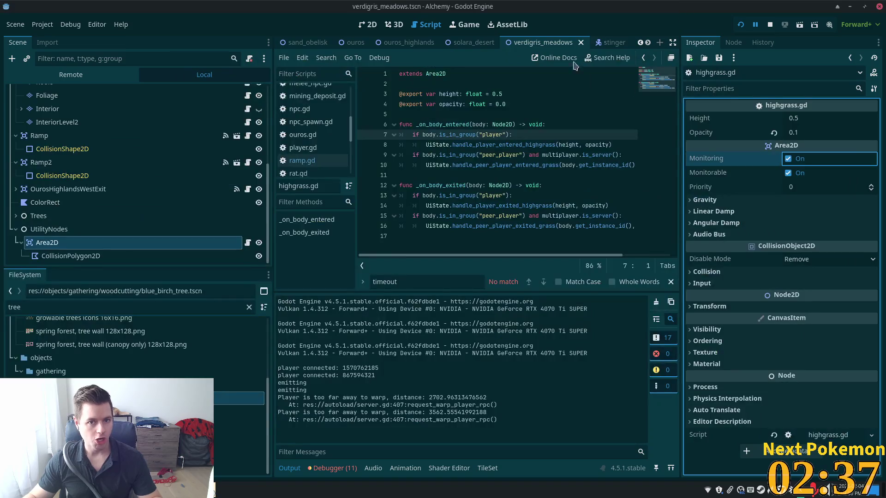
pyautogui.click(769, 24)
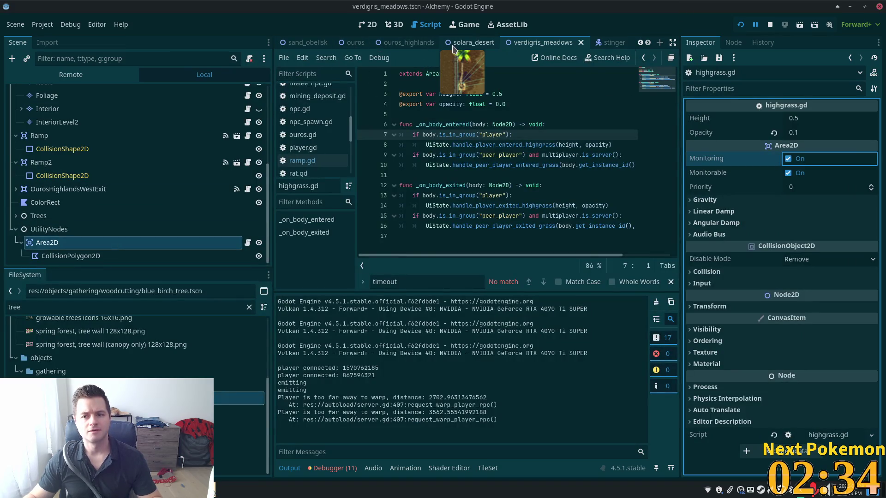
# - Switch to the ouros scene and select its grass Area2D to compare its highgrass.gd settings
pyautogui.click(358, 46)
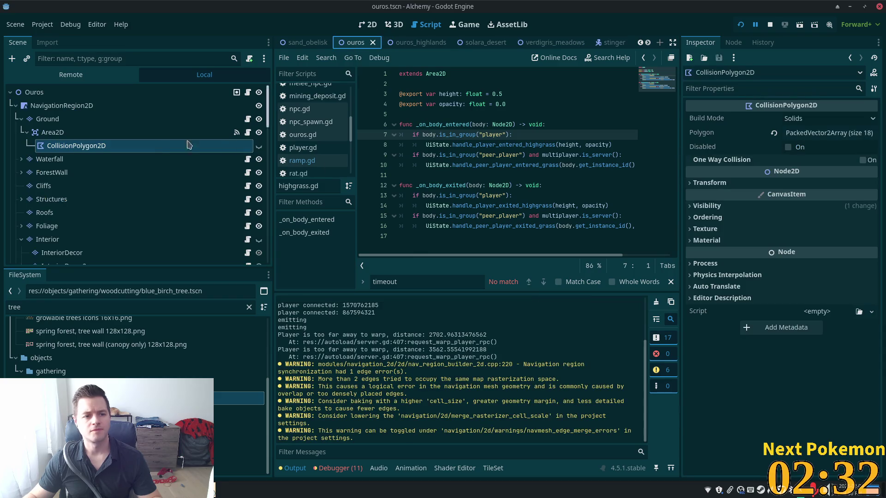
pyautogui.click(73, 134)
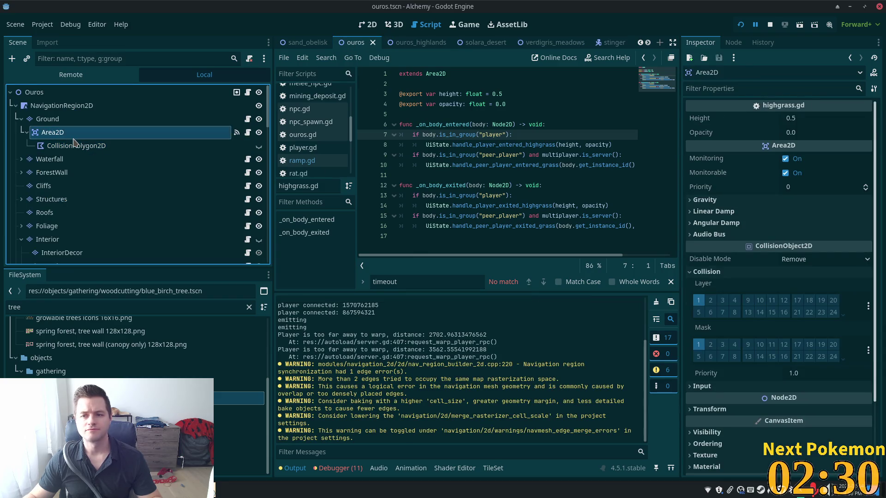
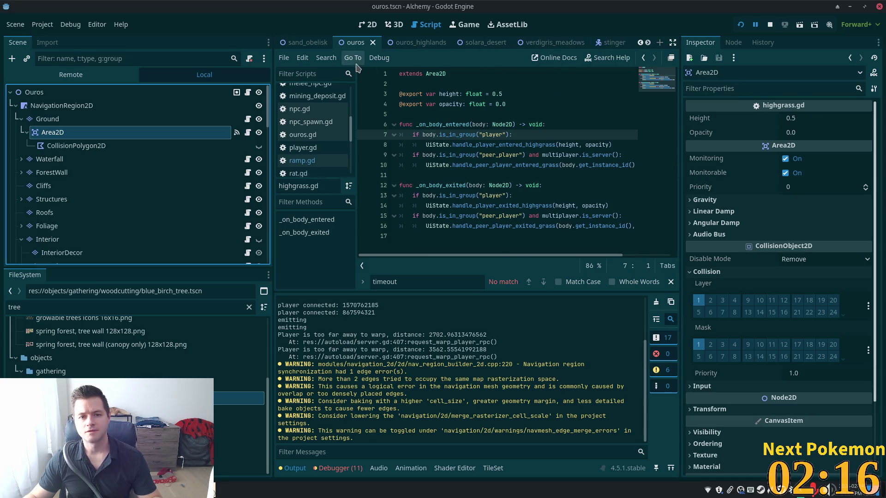
# - In verdigris_meadows, set the grass Area2D's opacity to 0.0 and check its collision polygon and settings
pyautogui.click(558, 45)
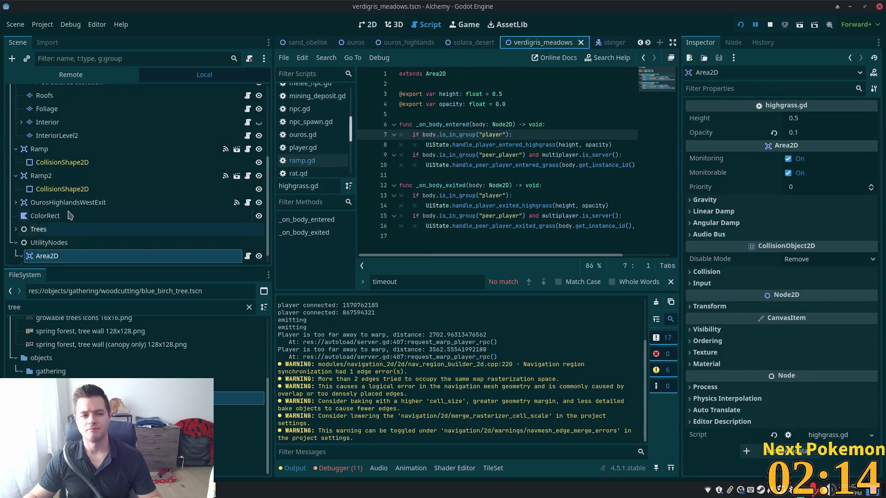
pyautogui.click(868, 137)
pyautogui.click(774, 133)
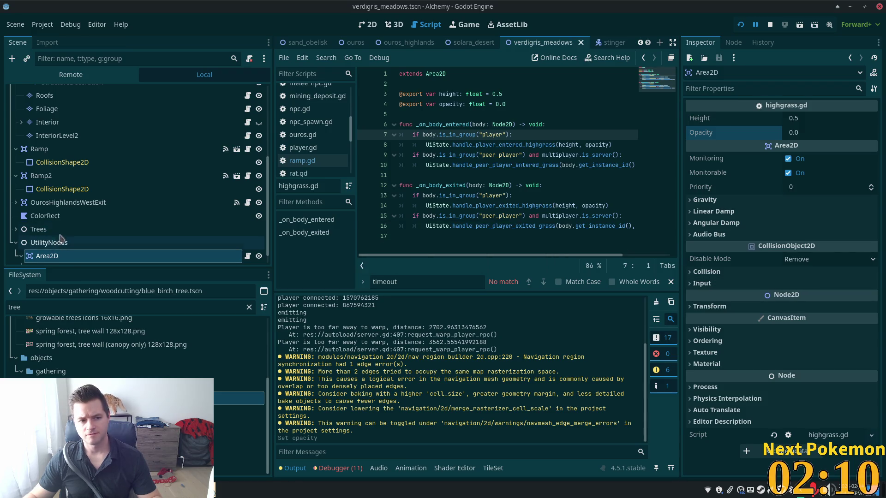
pyautogui.press('Right')
pyautogui.click(61, 256)
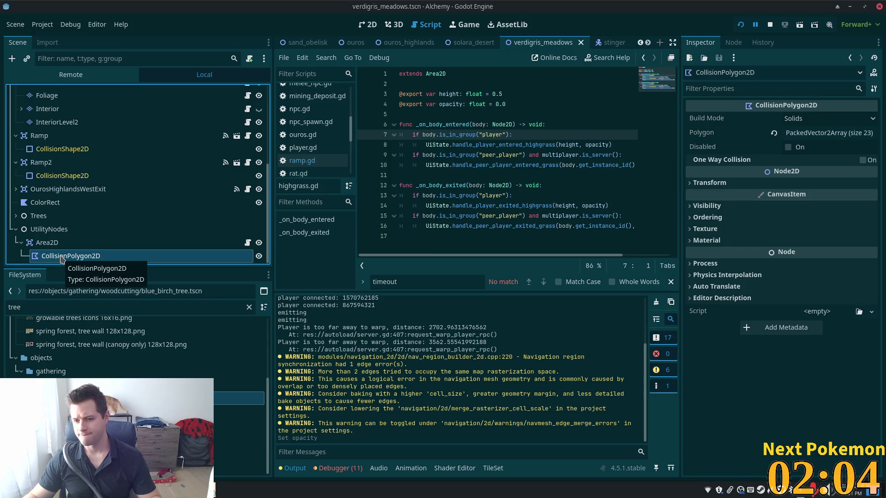
pyautogui.click(58, 245)
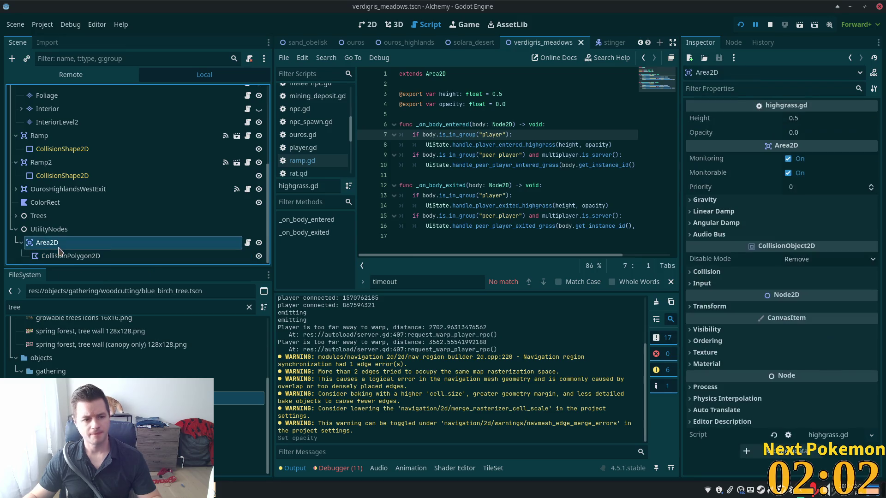
pyautogui.click(705, 271)
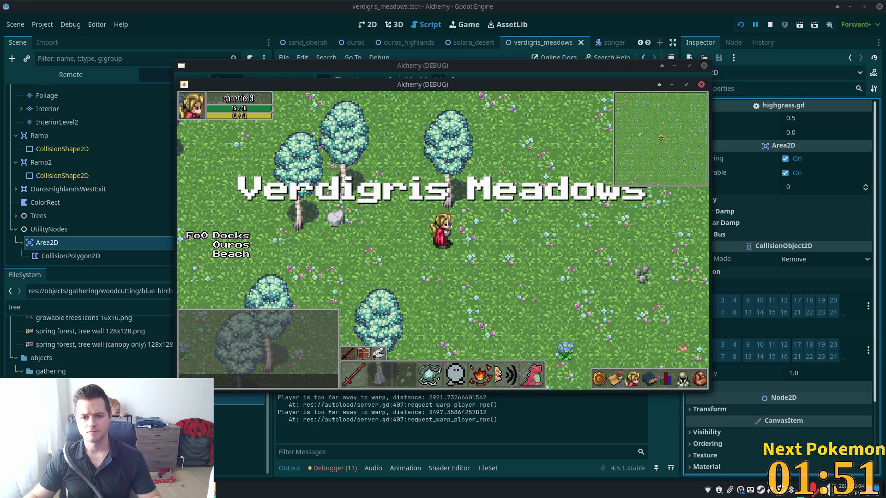
# - QuickLogin in the running game, walk the character into the tall grass, then stop the game
pyautogui.click(479, 216)
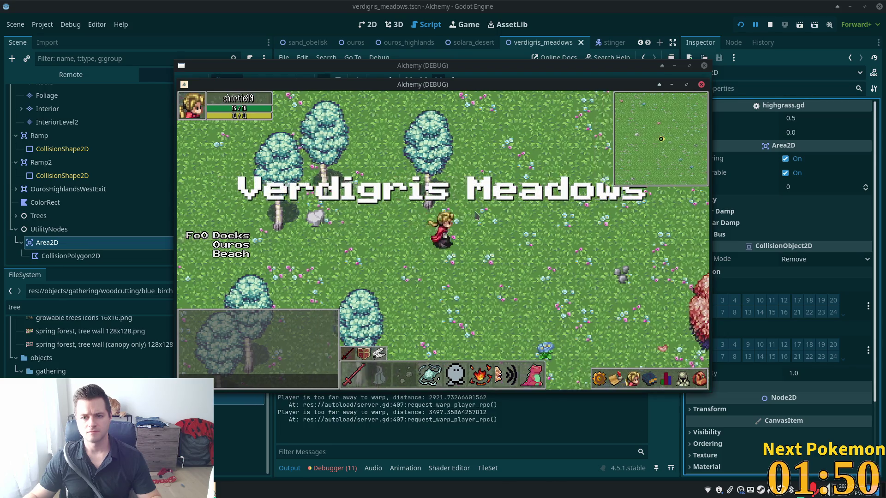
pyautogui.moveTo(473, 217); pyautogui.dragTo(471, 215)
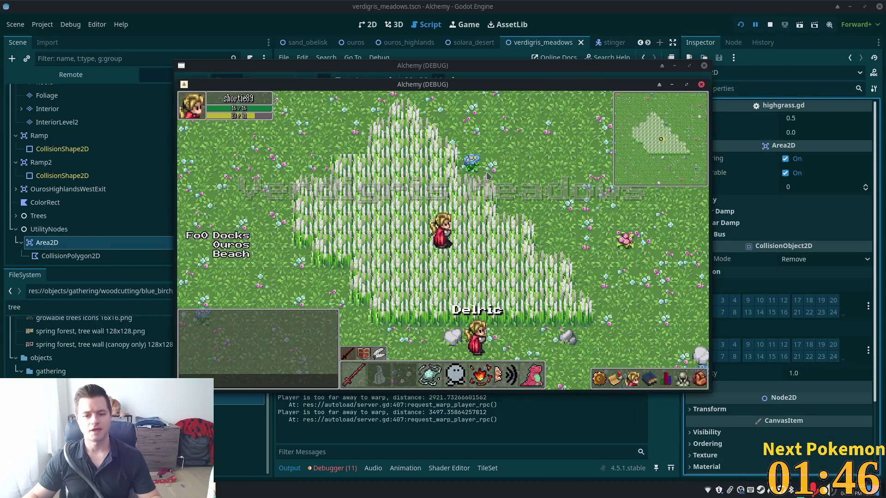
pyautogui.press('F8')
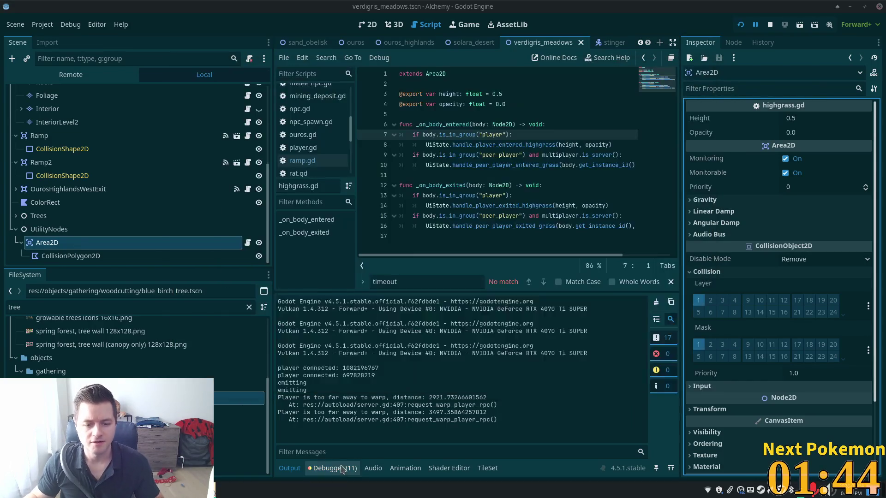
pyautogui.click(342, 315)
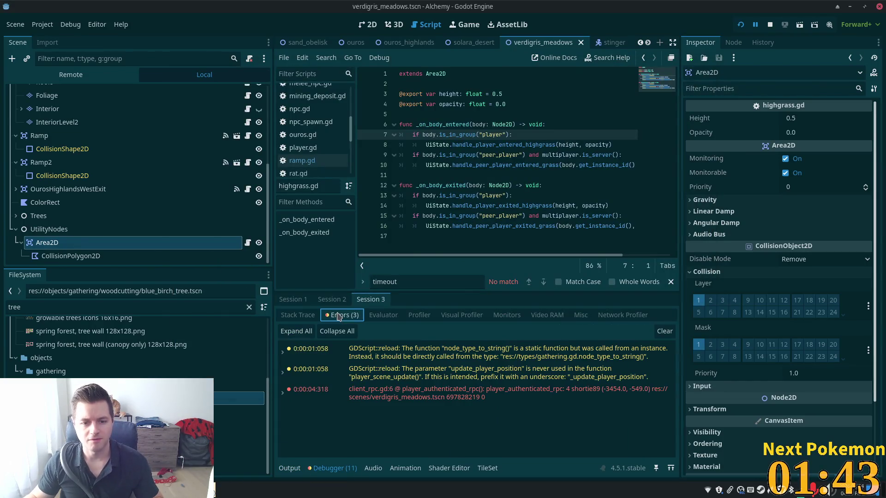
pyautogui.click(295, 315)
pyautogui.click(292, 299)
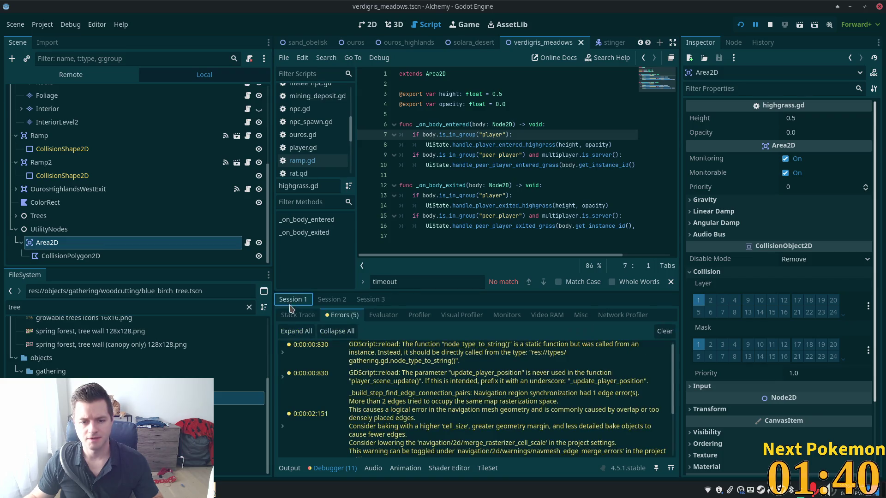
pyautogui.scroll(-2, 364, 406)
pyautogui.scroll(5, 364, 407)
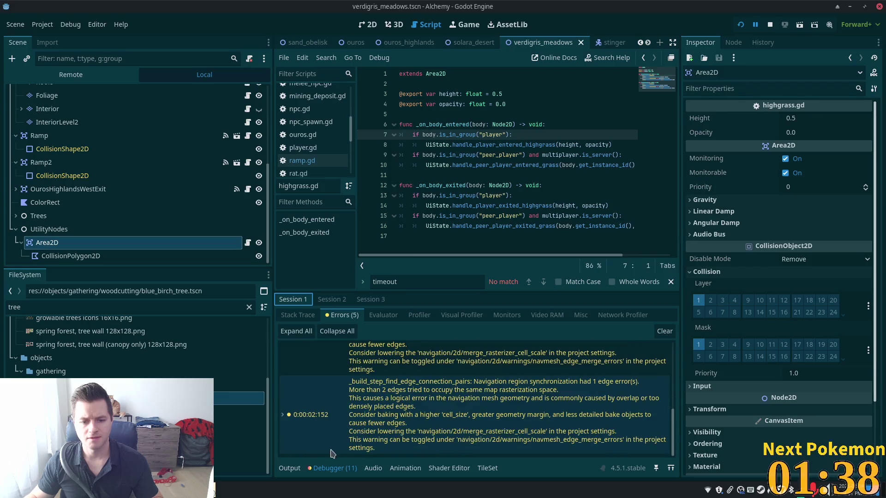
pyautogui.click(296, 469)
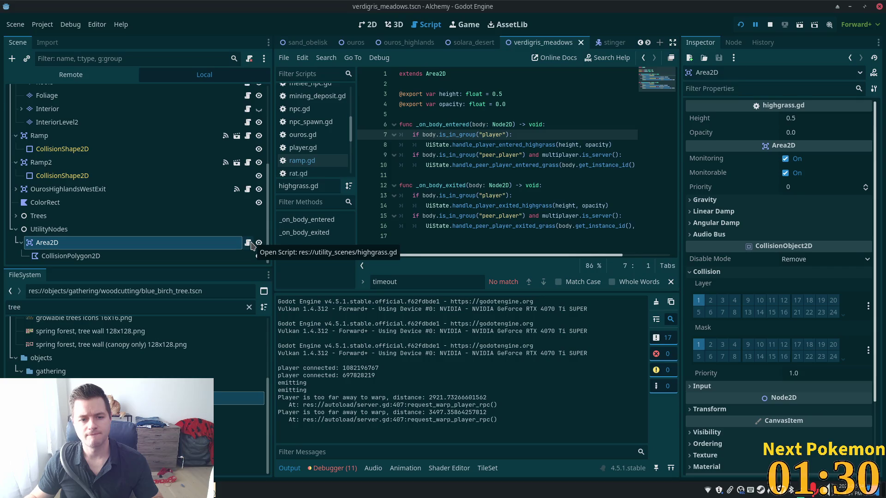
pyautogui.click(166, 255)
pyautogui.click(153, 243)
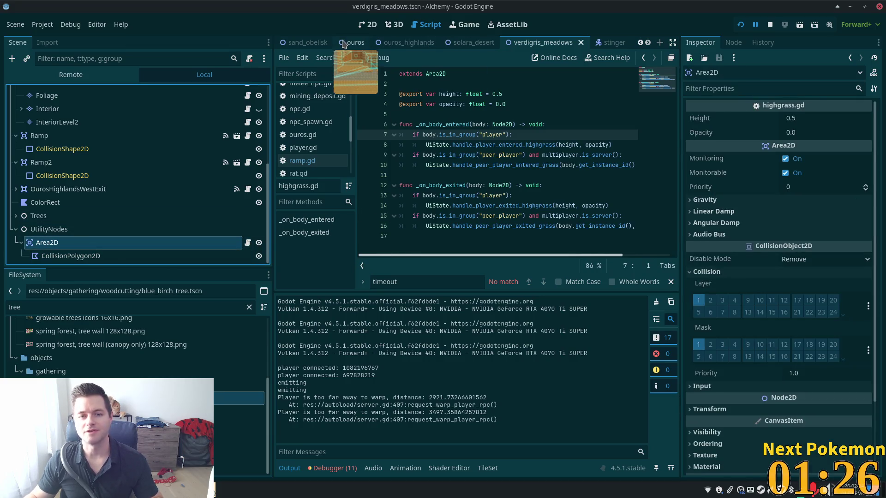
# - Check the Ouros Area2D's connected body_entered/body_exited signals, then return to the verdigris_meadows signal list
pyautogui.click(353, 42)
pyautogui.click(150, 146)
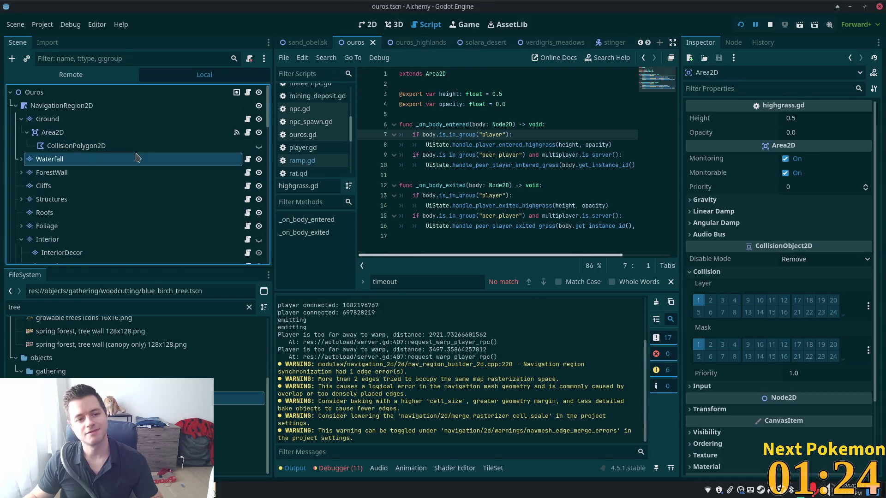
pyautogui.click(131, 133)
pyautogui.click(135, 145)
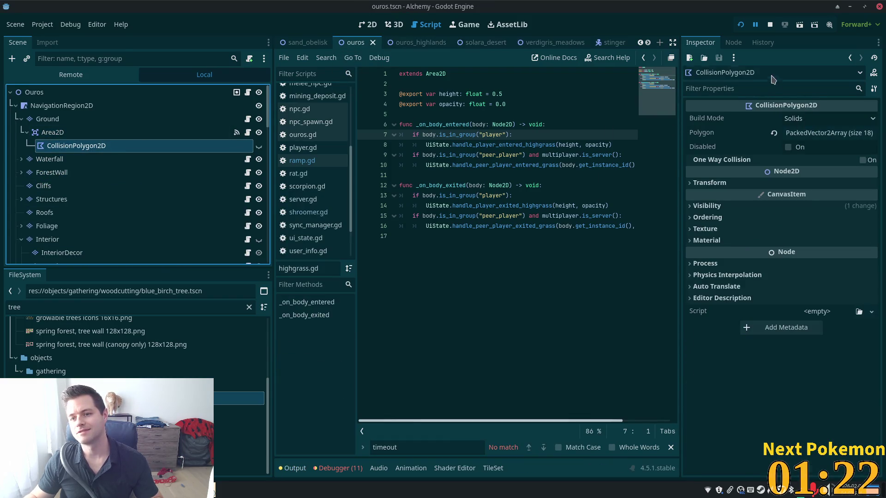
pyautogui.click(733, 43)
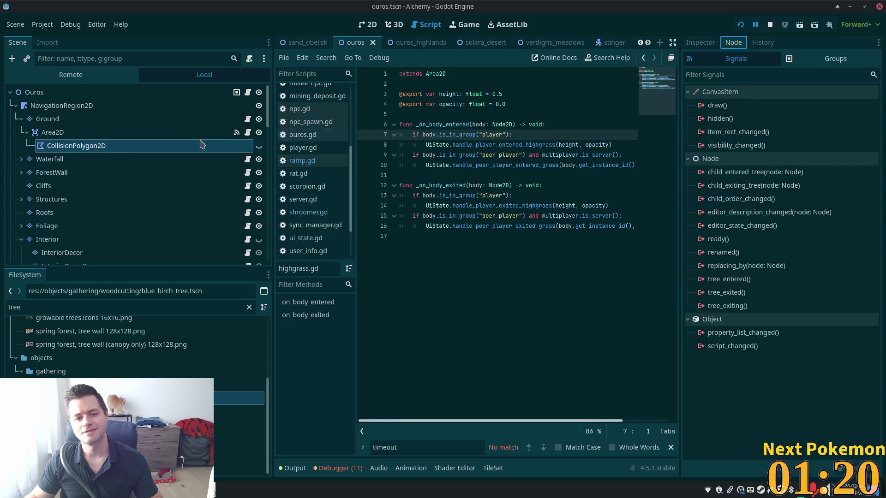
pyautogui.click(236, 134)
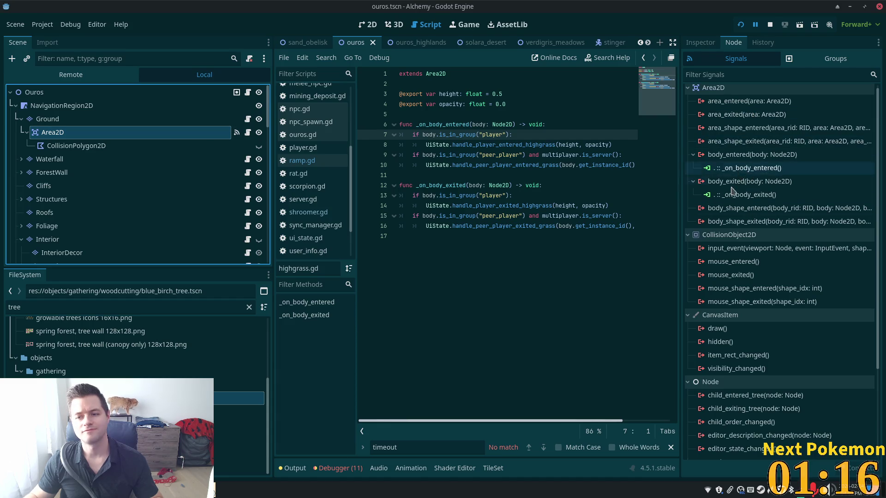
pyautogui.click(560, 43)
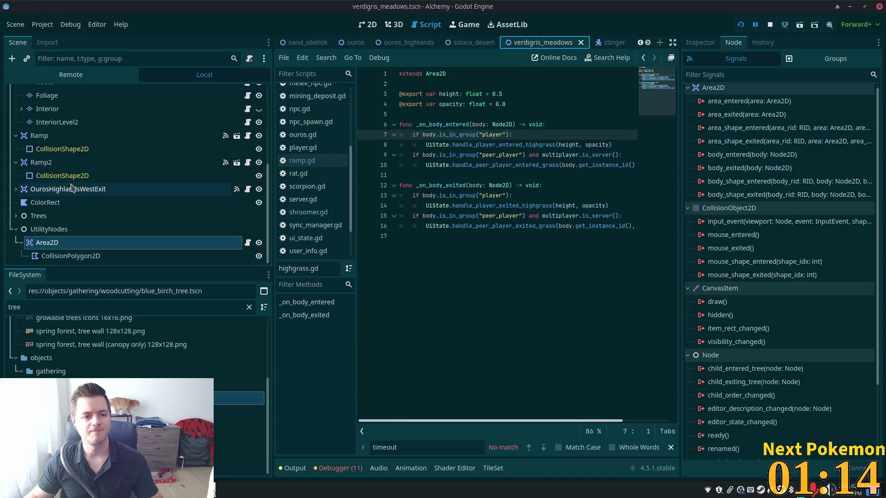
# - Connect body_entered to the Area2D's own script as _on_body_entered
pyautogui.doubleClick(765, 156)
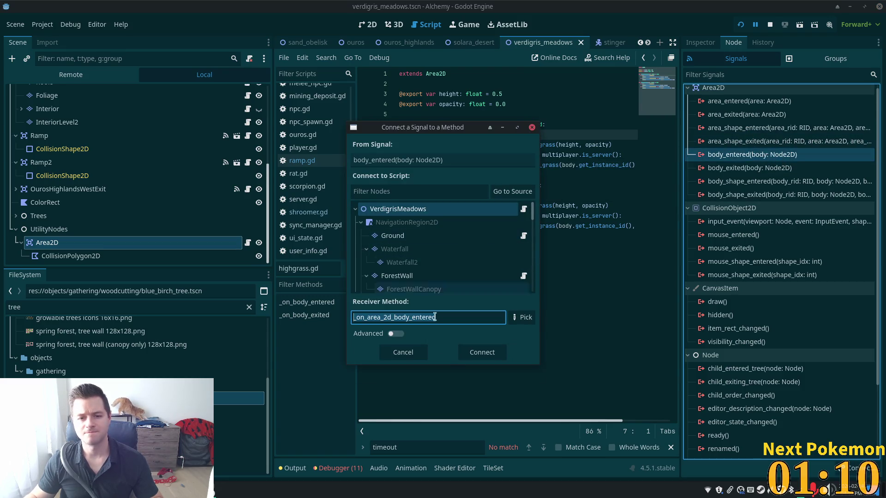
pyautogui.scroll(-2, 428, 269)
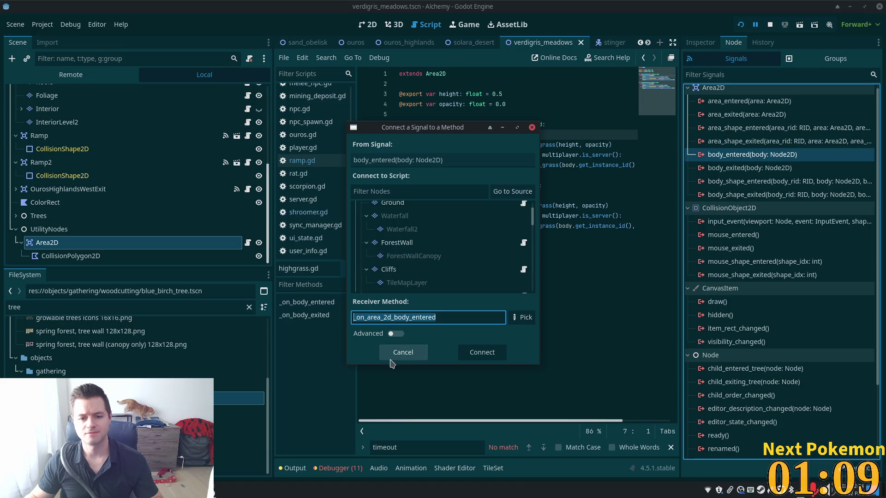
pyautogui.click(510, 197)
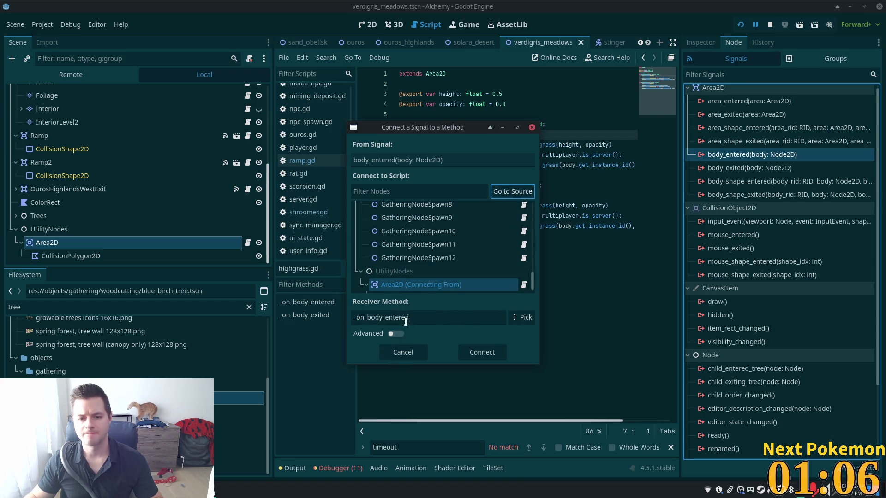
pyautogui.scroll(-1, 484, 259)
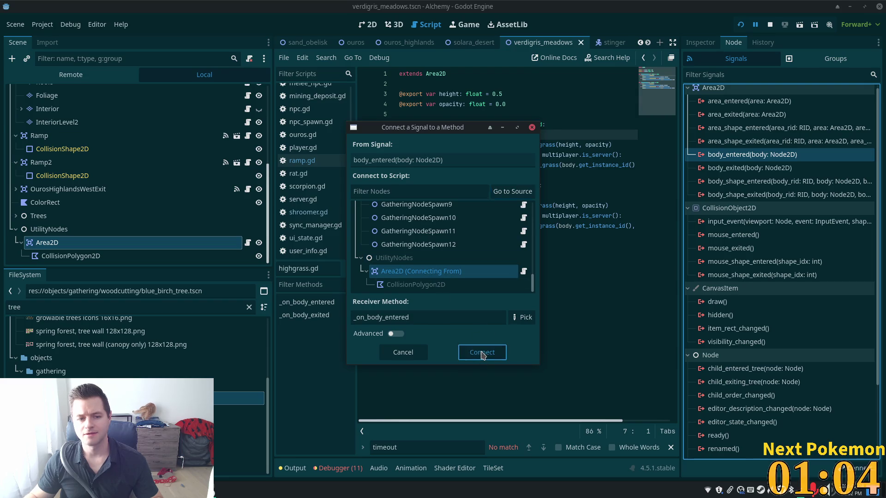
pyautogui.click(482, 352)
# - Connect body_exited to _on_body_exited, save the scene, and relaunch the game
pyautogui.doubleClick(726, 181)
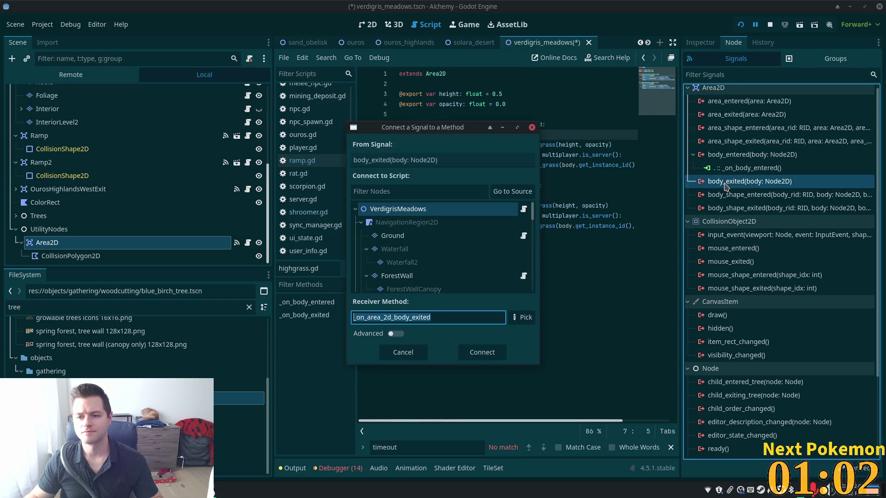
pyautogui.click(510, 191)
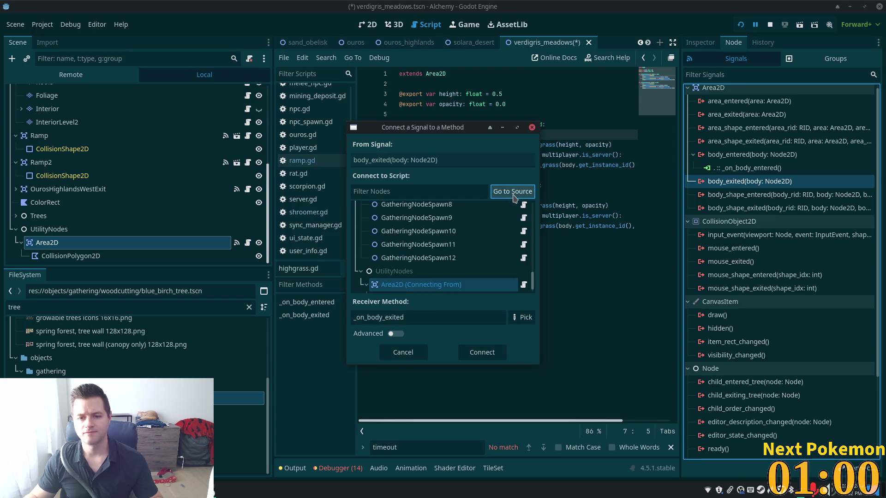
pyautogui.click(480, 355)
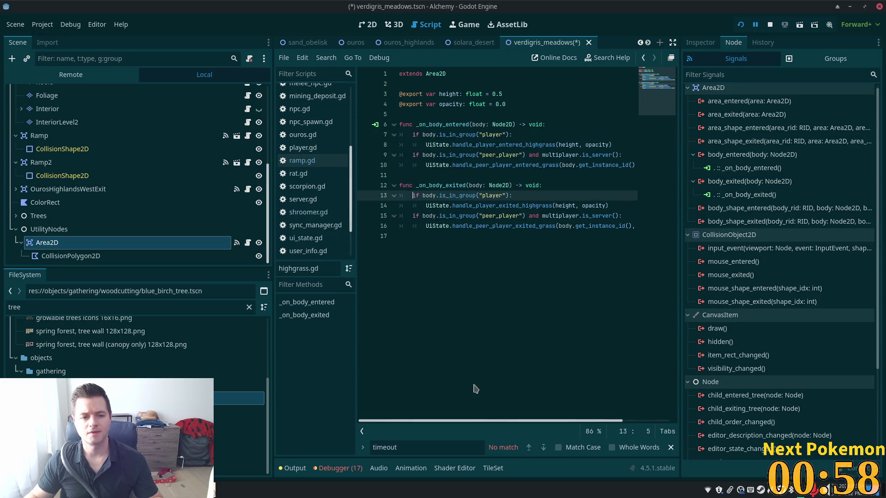
pyautogui.hotkey('ctrl', 's')
pyautogui.click(741, 25)
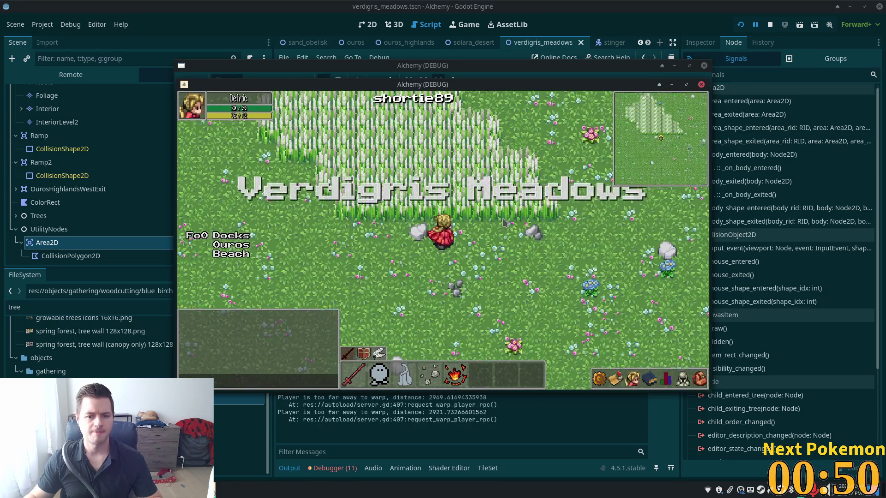
# - Walk the first player's character left, up, down and right through the tall grass
pyautogui.press('Left')
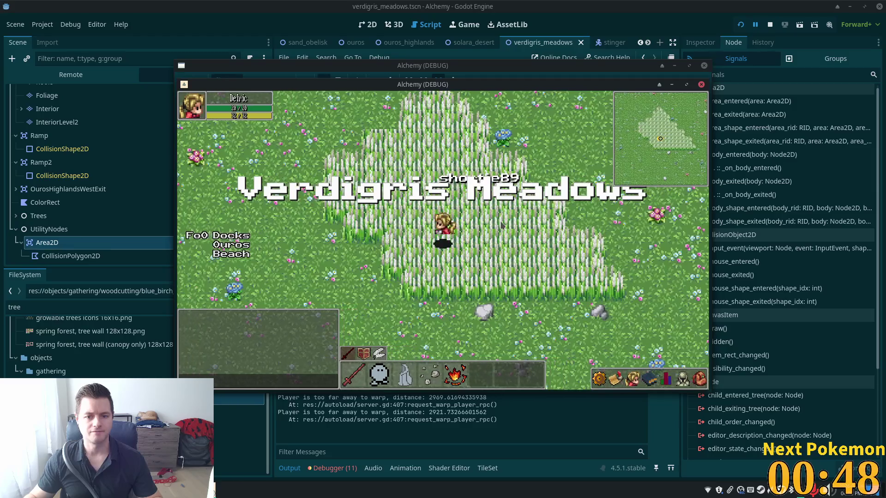
pyautogui.press('Up')
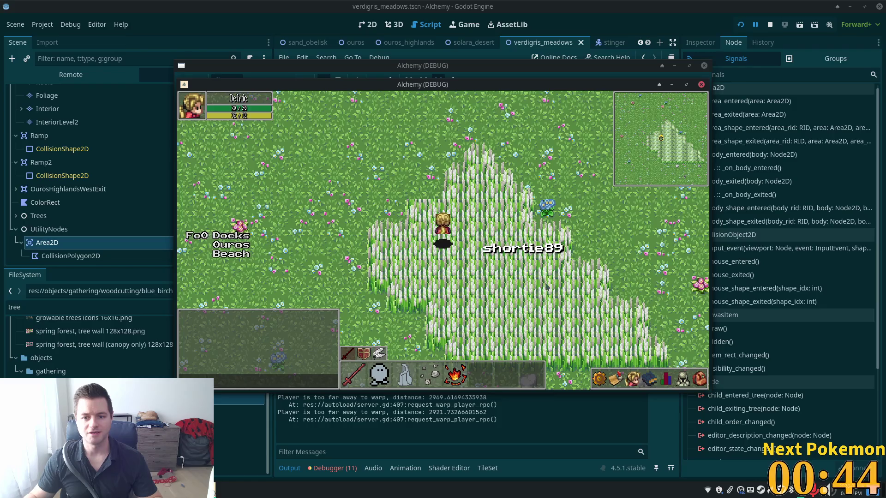
pyautogui.press('Left')
pyautogui.press('Down')
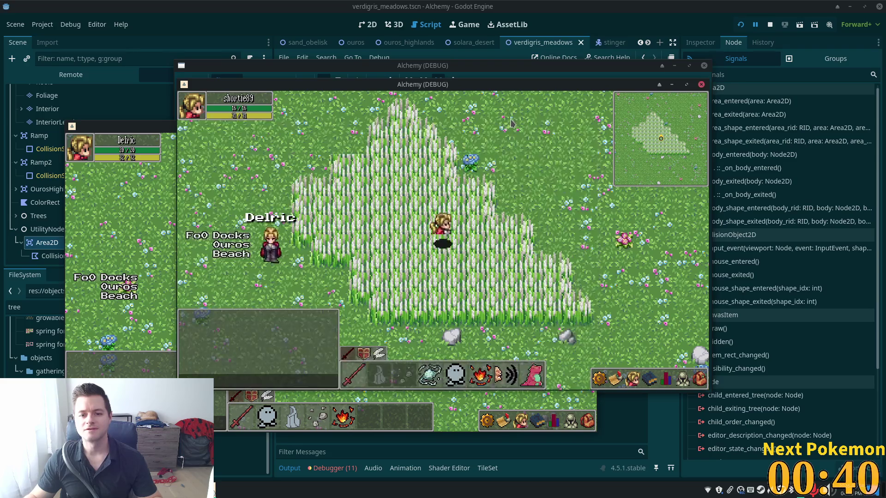
pyautogui.press('Right')
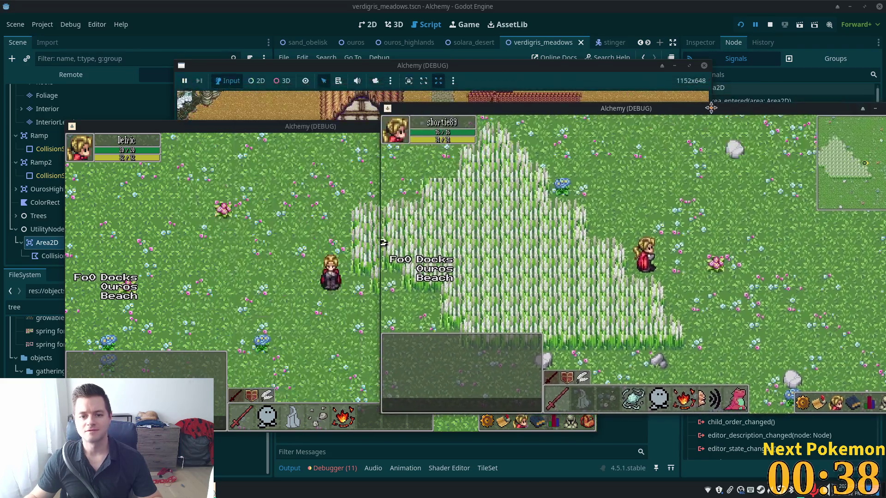
pyautogui.press('Left')
pyautogui.click(311, 204)
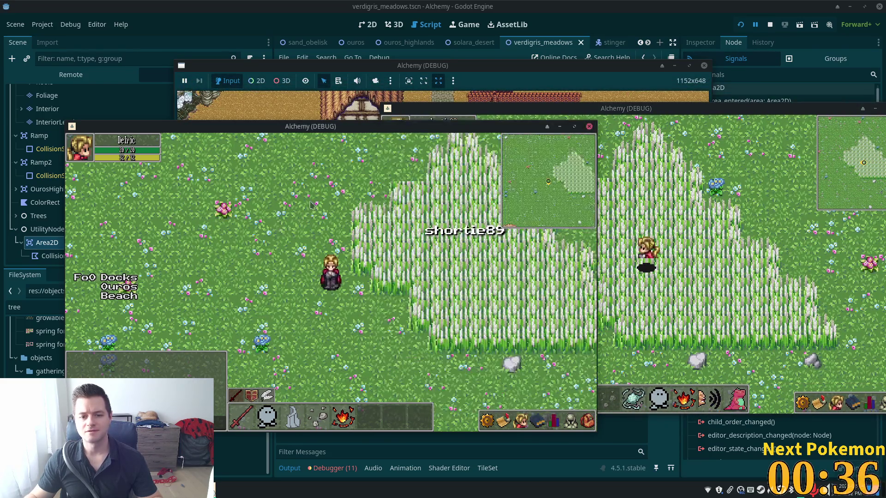
pyautogui.press('Left')
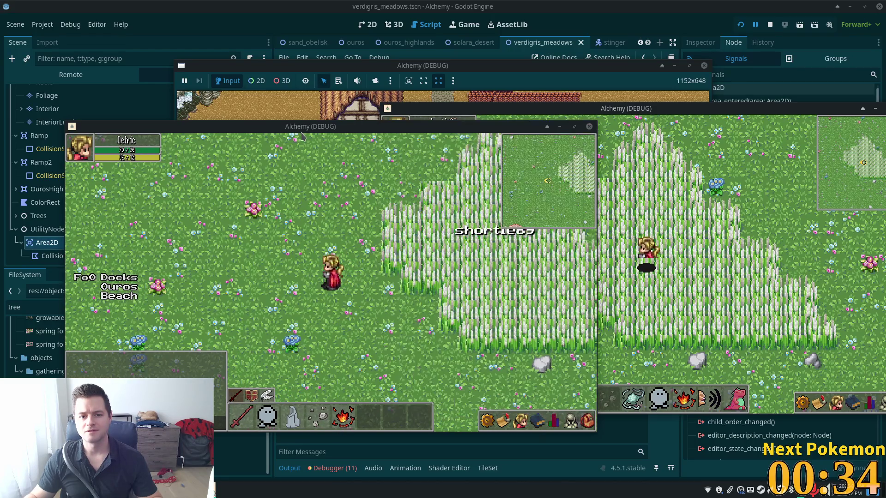
# - Arrange both debug windows, walk the second player through the grass, and set Opacity to 0.25
pyautogui.moveTo(170, 127)
pyautogui.mouseDown()
pyautogui.moveTo(156, 126)
pyautogui.moveTo(110, 53)
pyautogui.mouseUp()
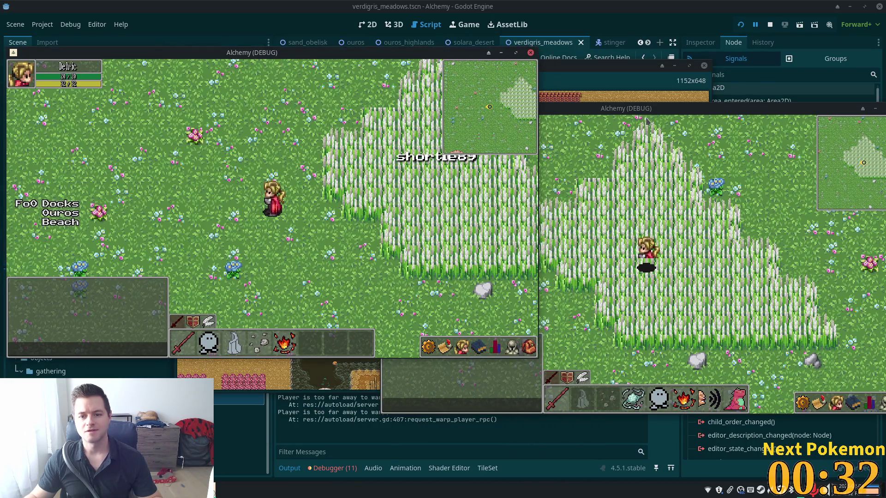
pyautogui.click(632, 110)
pyautogui.moveTo(631, 111); pyautogui.dragTo(770, 147)
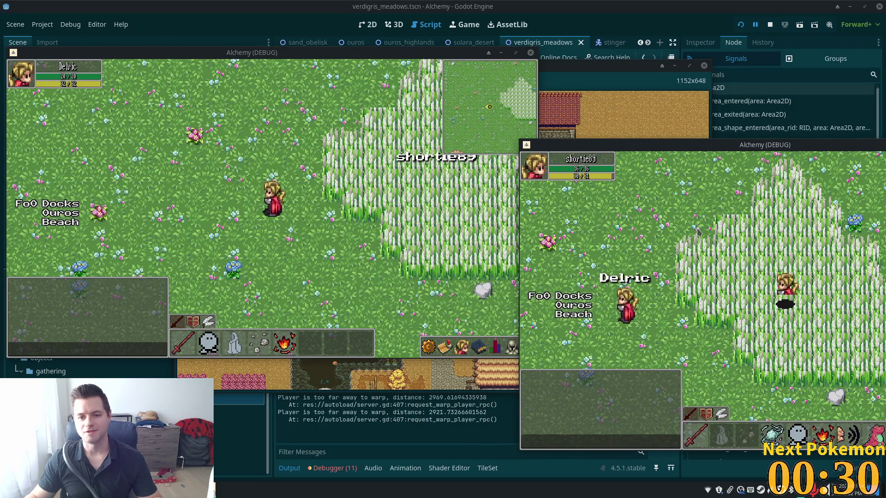
pyautogui.press('Left')
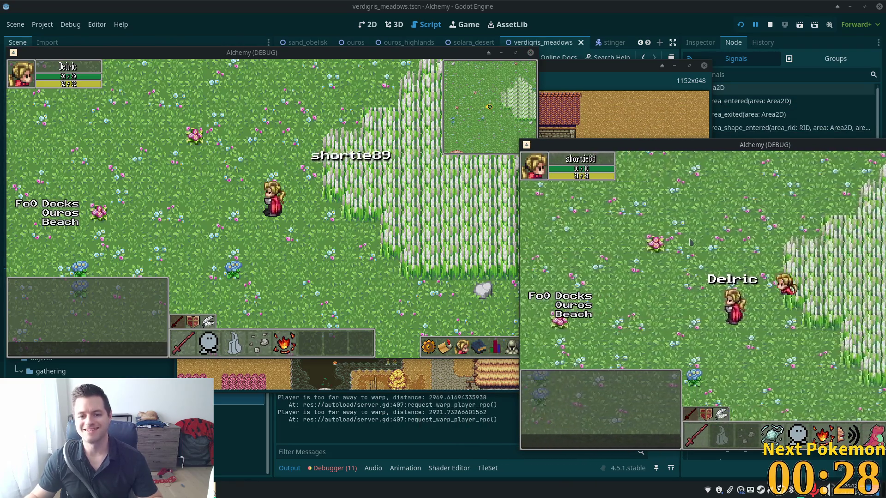
pyautogui.press('Right')
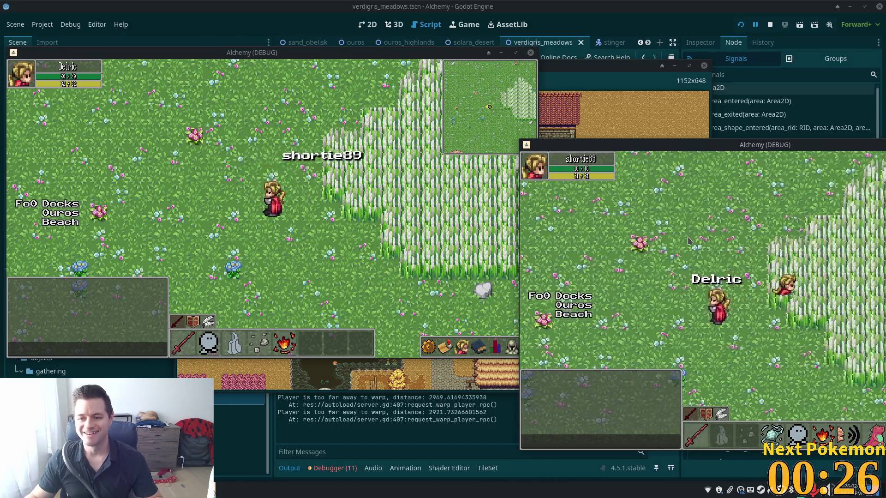
pyautogui.press('Left')
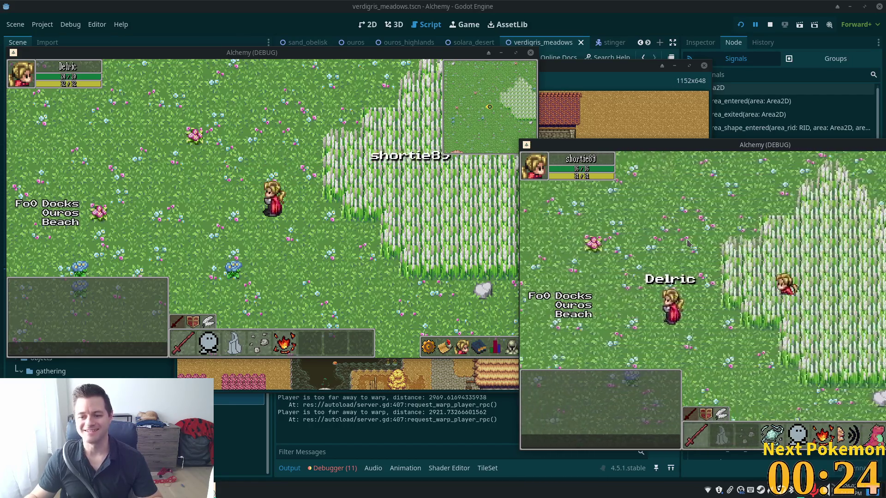
pyautogui.press('Down')
pyautogui.press('Right')
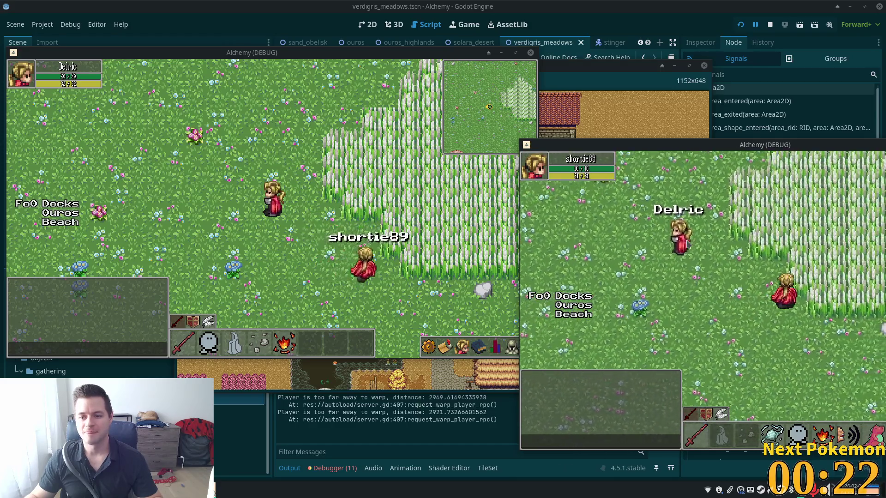
pyautogui.press('Up')
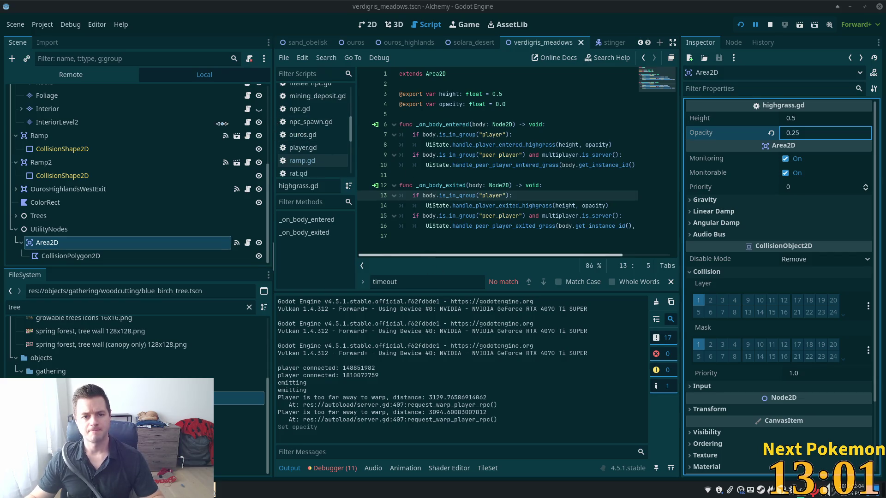
pyautogui.moveTo(222, 123); pyautogui.dragTo(188, 124)
pyautogui.press('Tab')
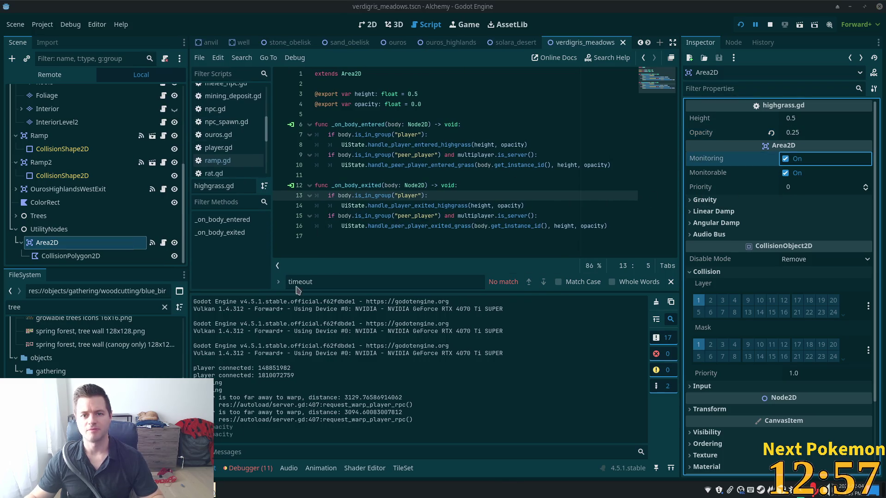
# - Walk the player up into the tall grass, left out of it, and south past the pink tree
pyautogui.moveTo(219, 479)
pyautogui.click(247, 439)
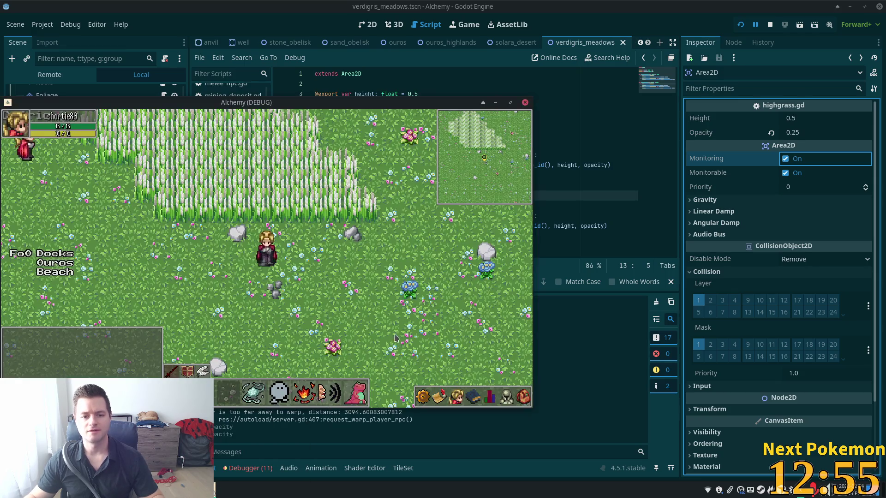
pyautogui.press('w')
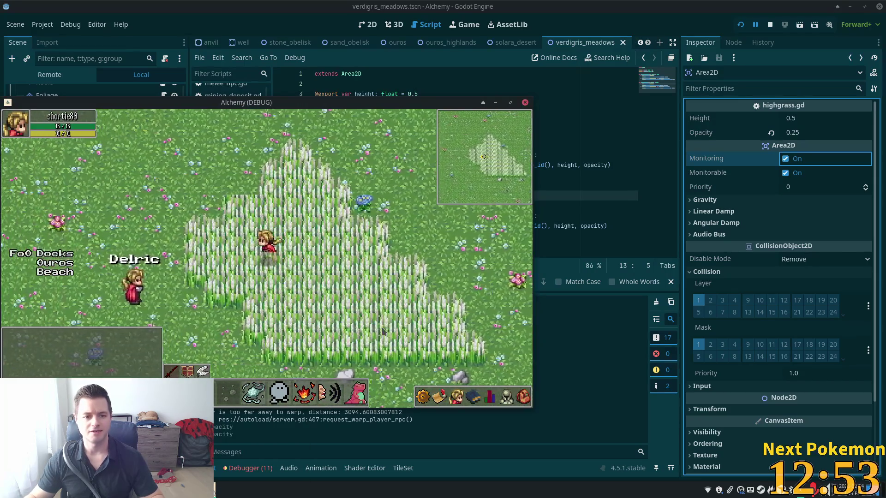
pyautogui.press('a')
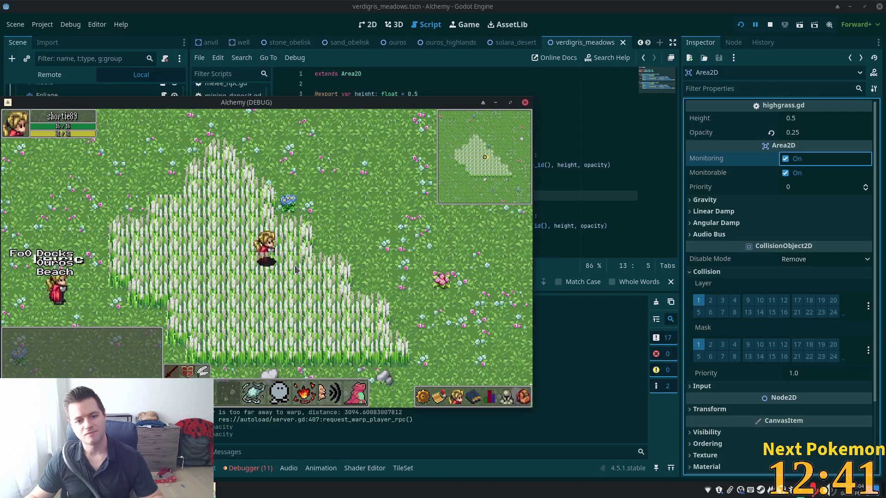
pyautogui.press('a')
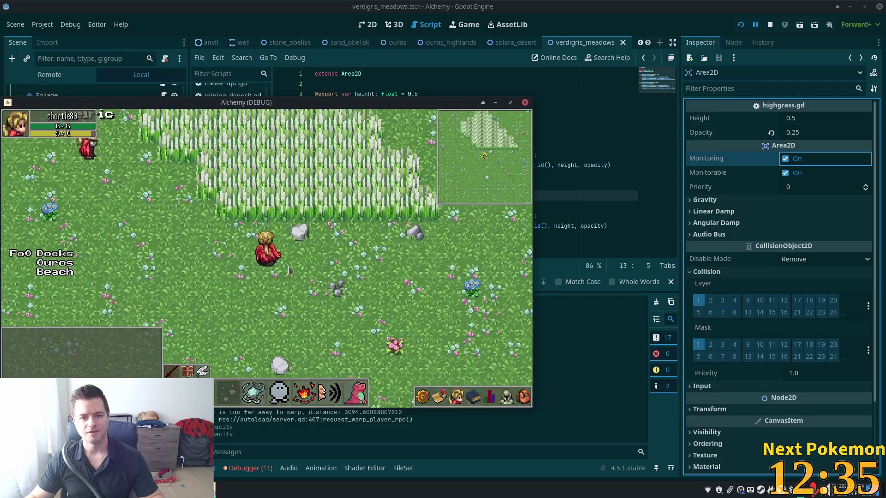
pyautogui.press('a')
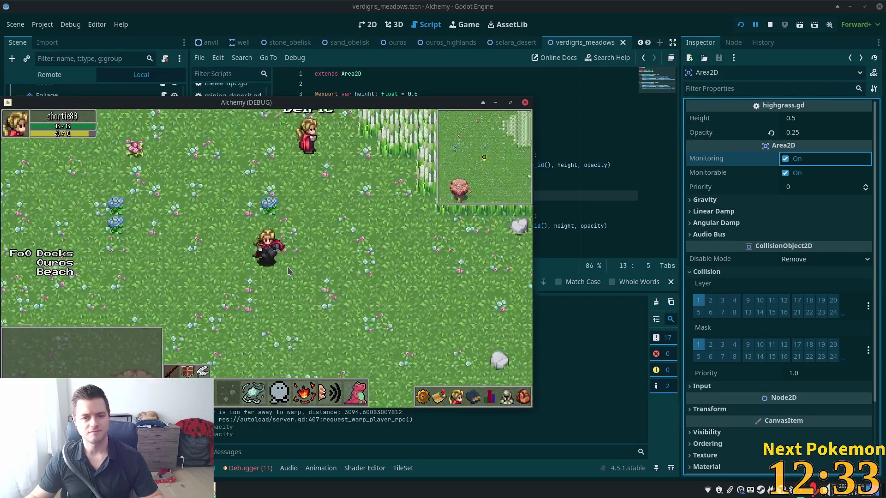
pyautogui.press('s')
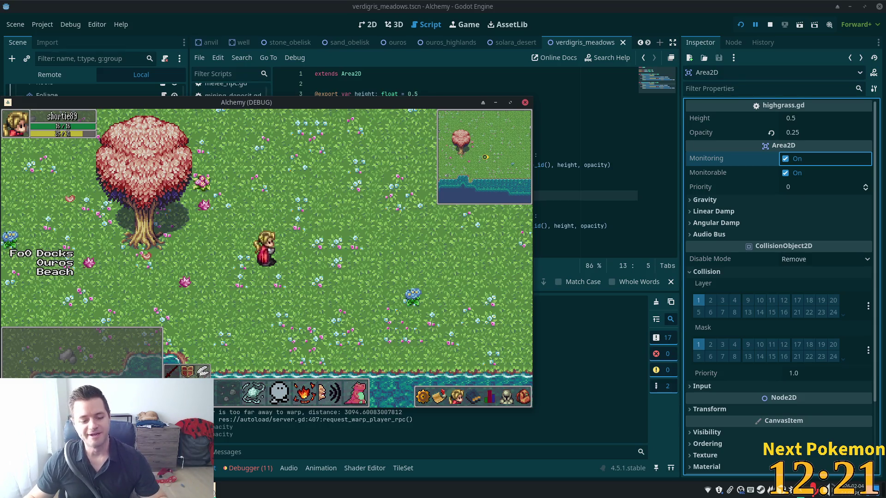
pyautogui.click(245, 431)
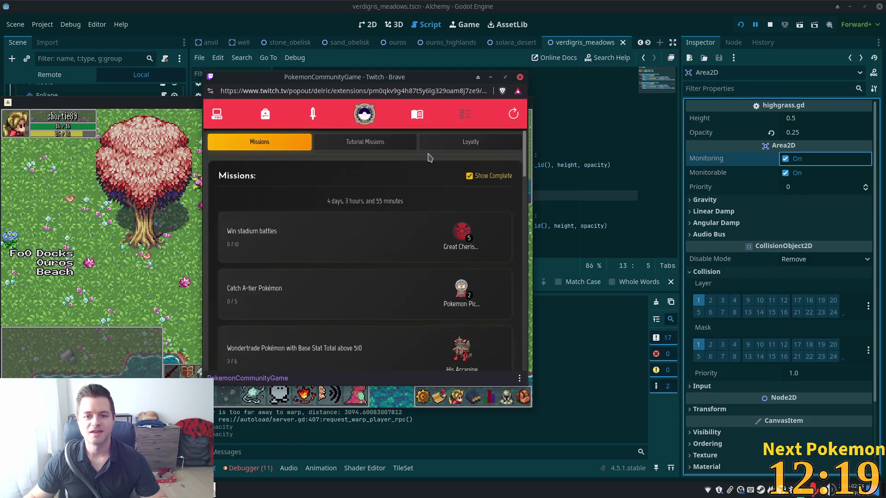
# - Review the Tutorial Missions and regular Missions lists, then open the 418-Pokémon collection
pyautogui.click(364, 141)
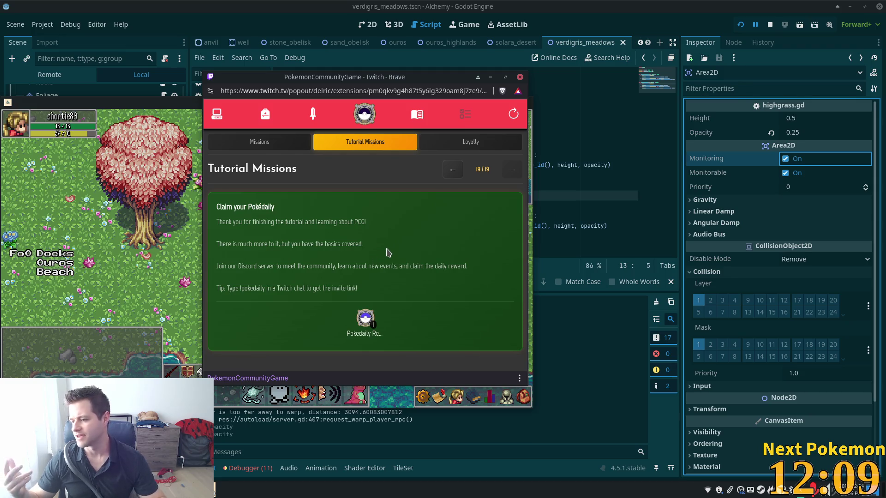
pyautogui.click(283, 143)
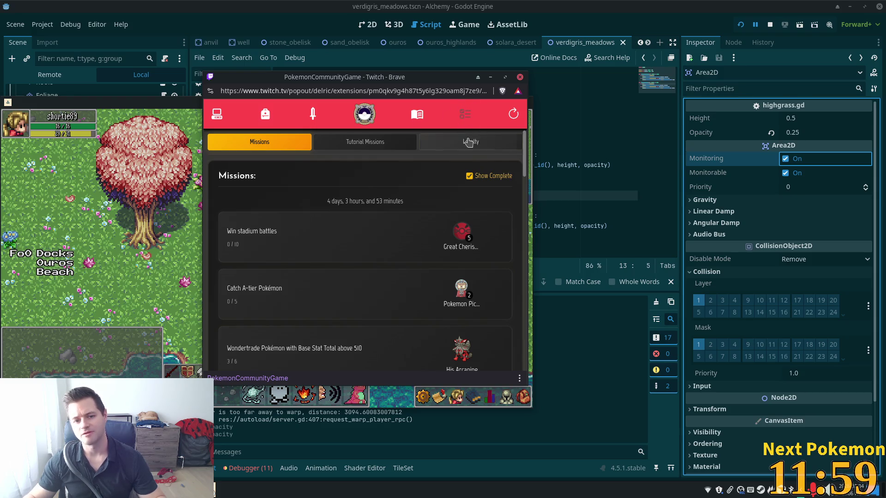
pyautogui.scroll(-3, 339, 219)
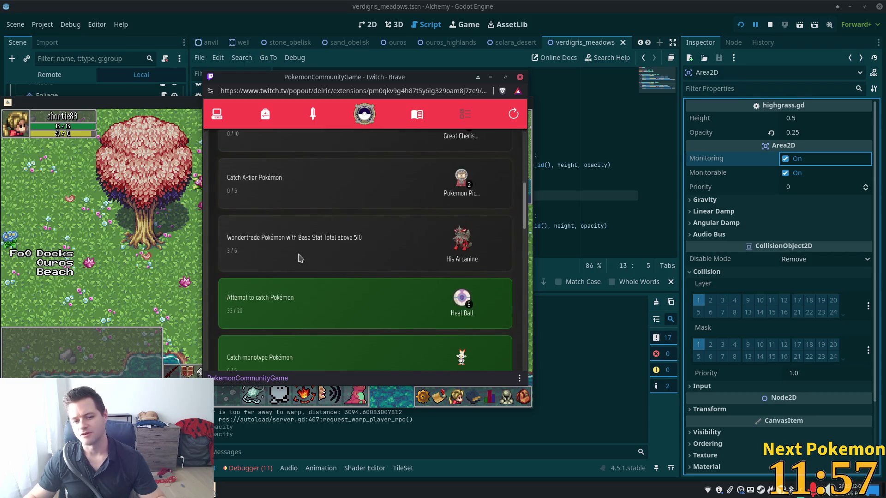
pyautogui.scroll(-4, 350, 226)
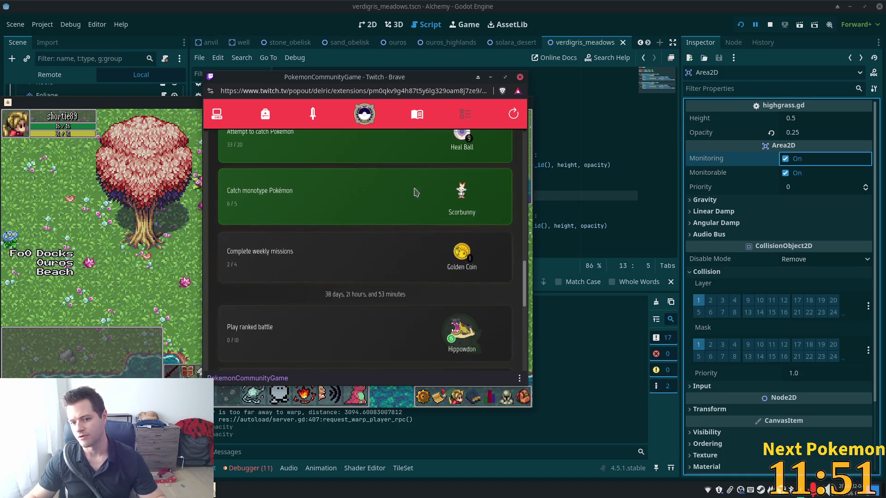
pyautogui.scroll(5, 406, 267)
pyautogui.scroll(3, 406, 267)
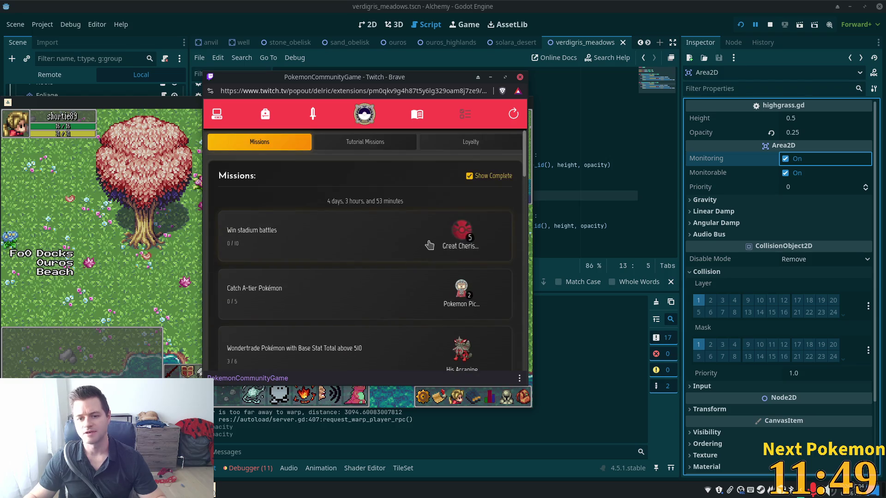
pyautogui.click(217, 114)
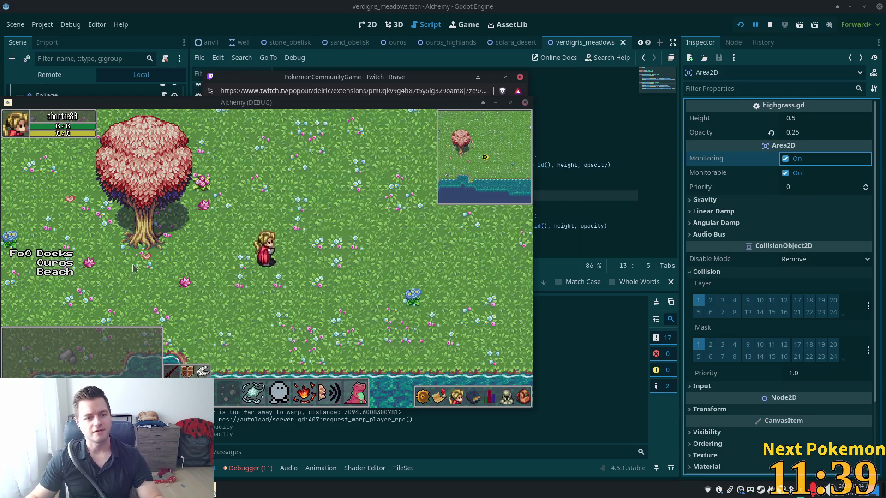
# - Walk the character south toward the water and around behind the pink tree, then stop the game
pyautogui.hotkey('alt', 'Tab')
pyautogui.press('s')
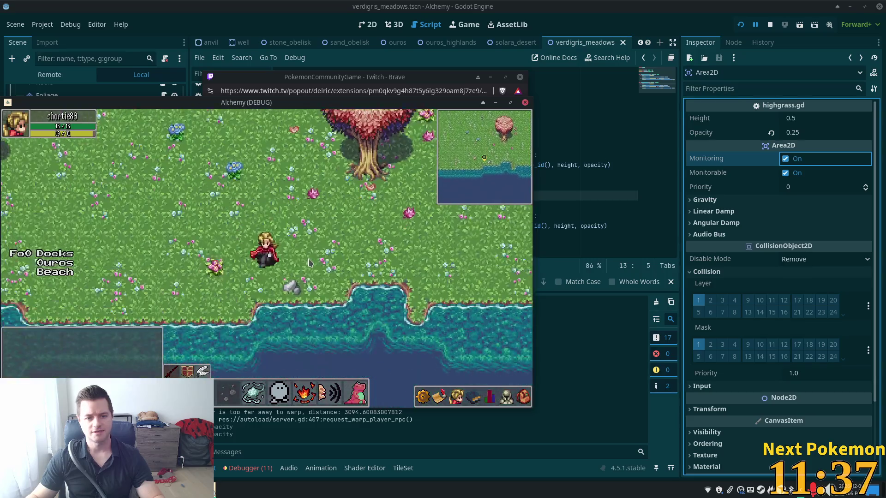
pyautogui.press('w')
pyautogui.press('w')
pyautogui.press('a')
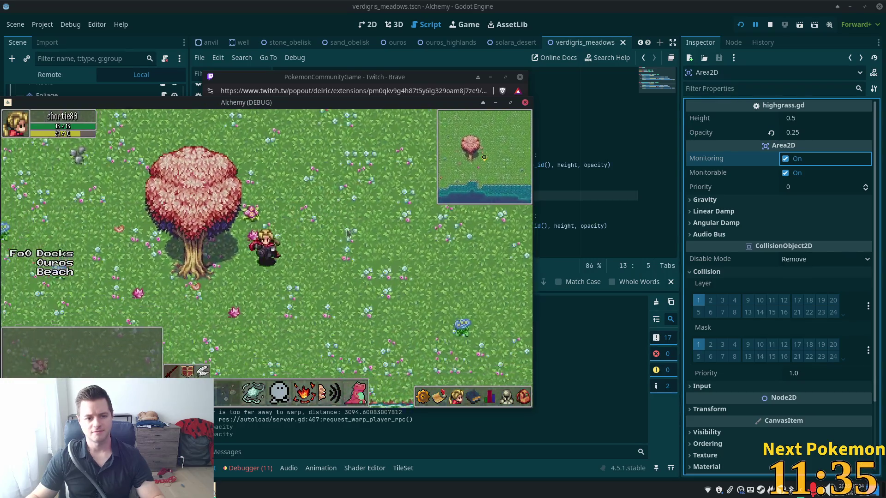
pyautogui.press('w')
pyautogui.press('d')
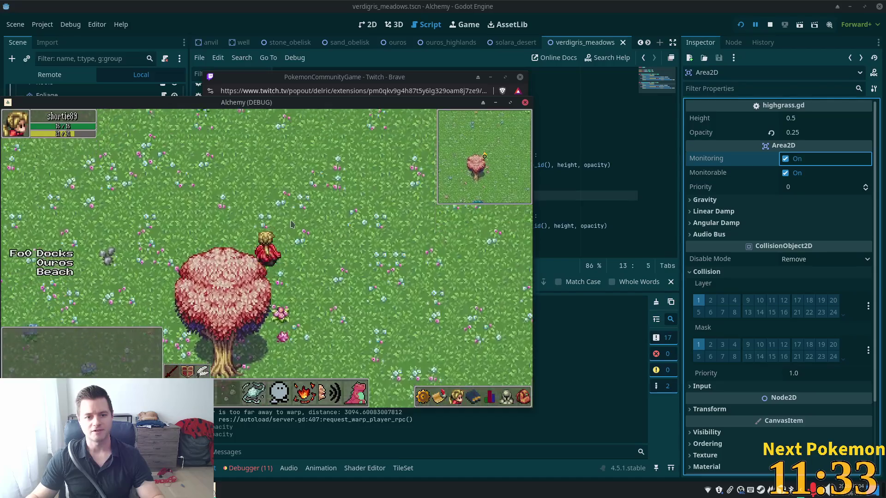
pyautogui.press('s')
pyautogui.press('a')
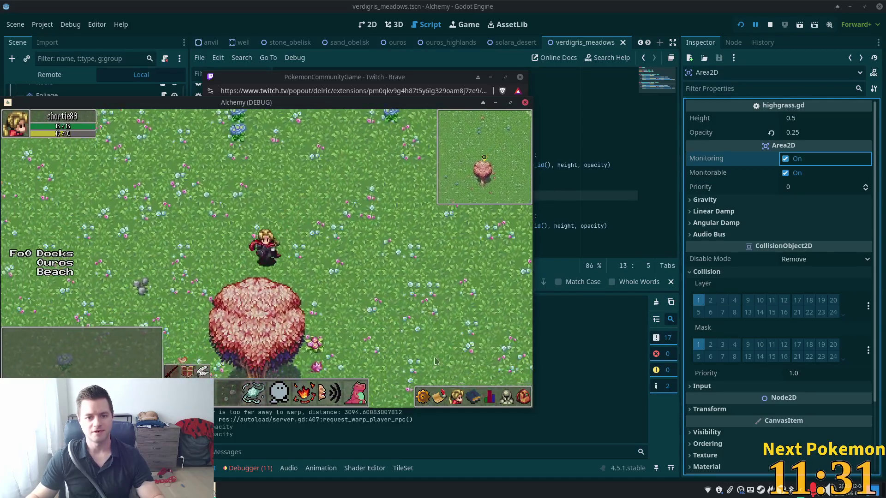
pyautogui.press('d')
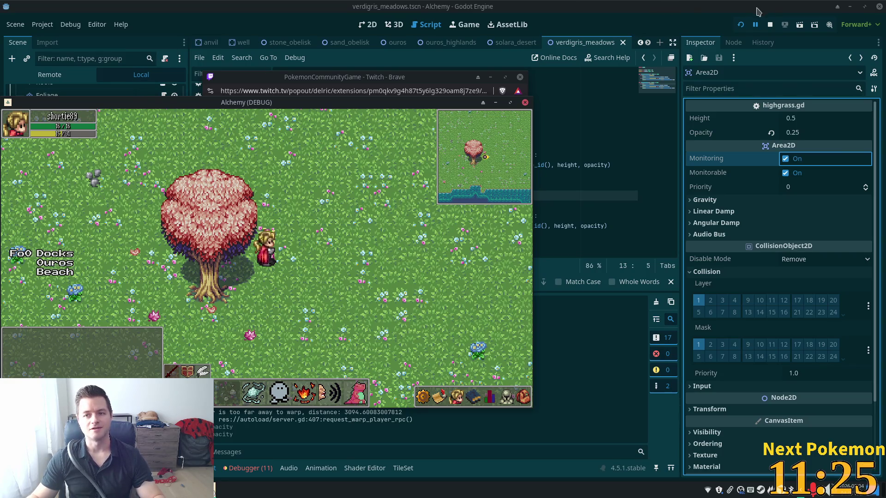
pyautogui.click(769, 25)
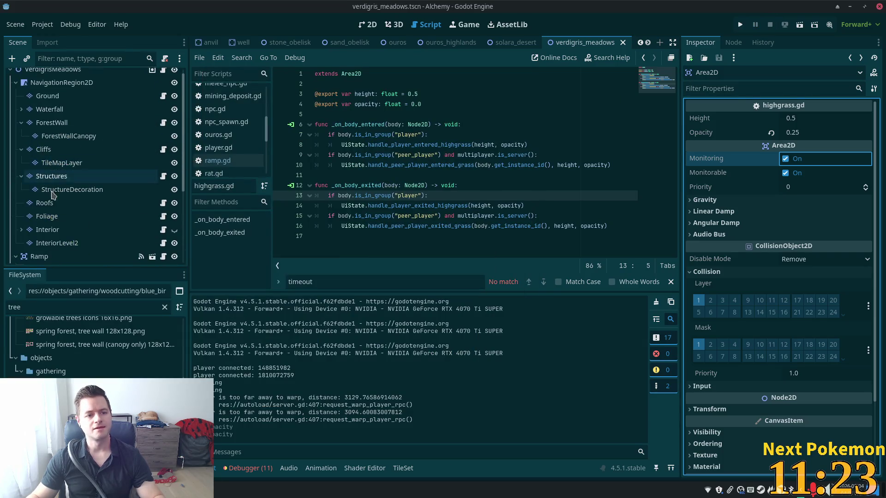
# - Select the Foliage TileMapLayer and show the map in an enlarged 2D viewport
pyautogui.click(52, 219)
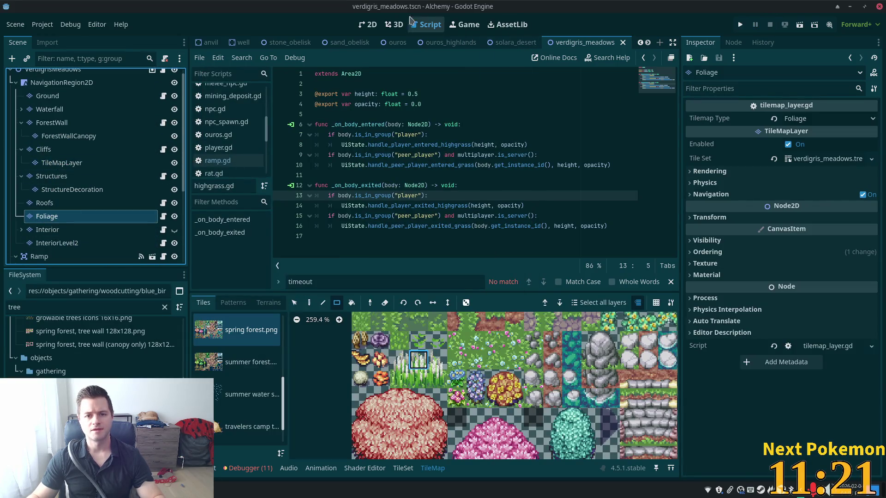
pyautogui.click(366, 27)
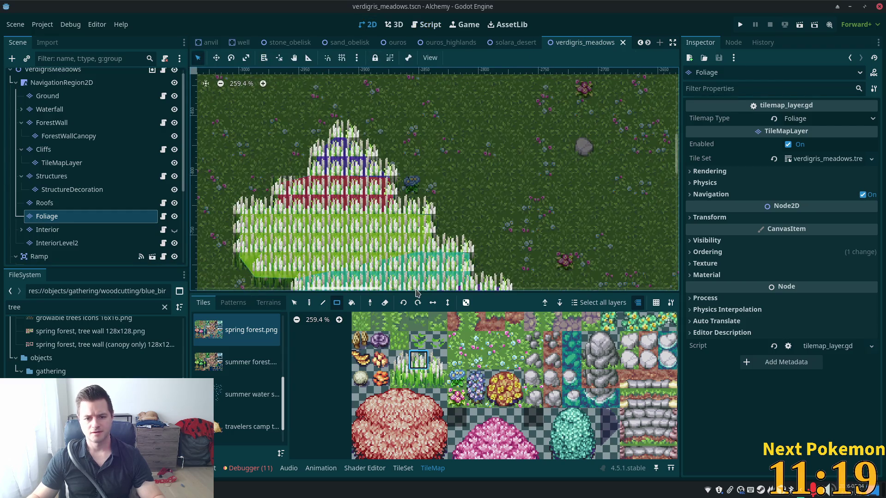
pyautogui.moveTo(415, 290); pyautogui.dragTo(415, 364)
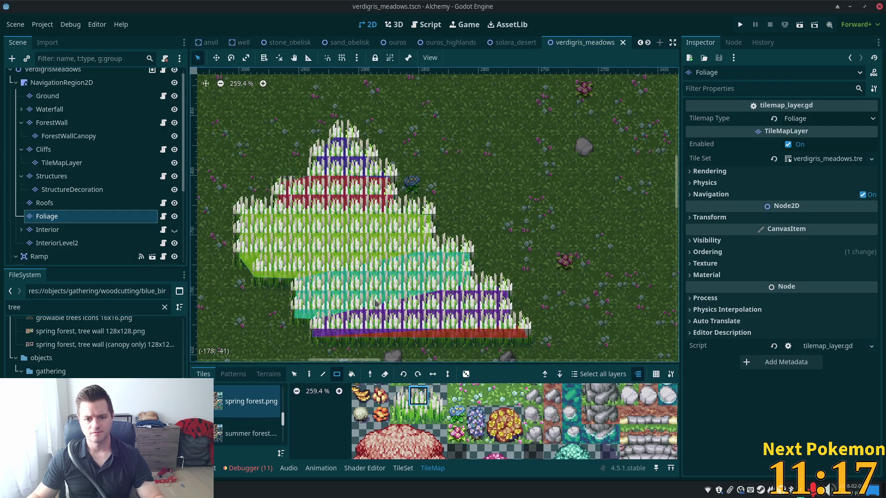
pyautogui.scroll(-1, 493, 138)
pyautogui.scroll(-5, 494, 139)
pyautogui.hscroll(-5, 406, 228)
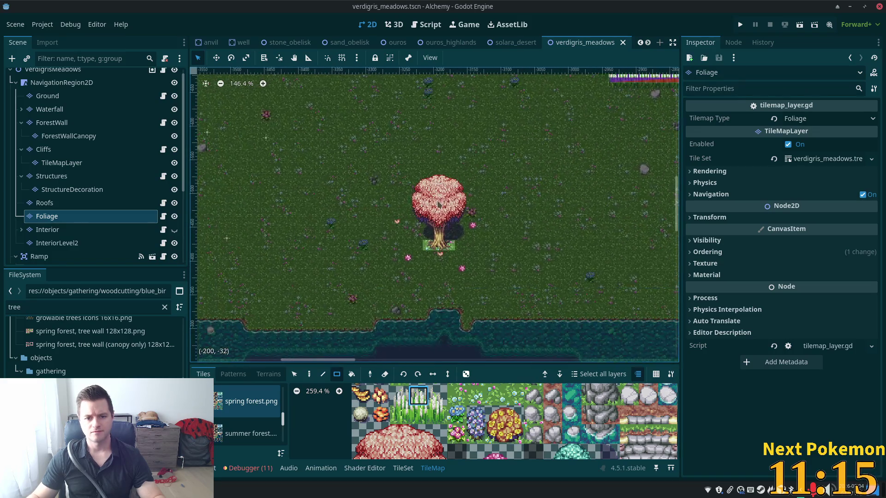
# - Select the pink tree and its nearby flower tiles and drag them upward
pyautogui.click(293, 374)
pyautogui.moveTo(346, 106)
pyautogui.mouseDown()
pyautogui.moveTo(502, 350)
pyautogui.moveTo(555, 354)
pyautogui.mouseUp()
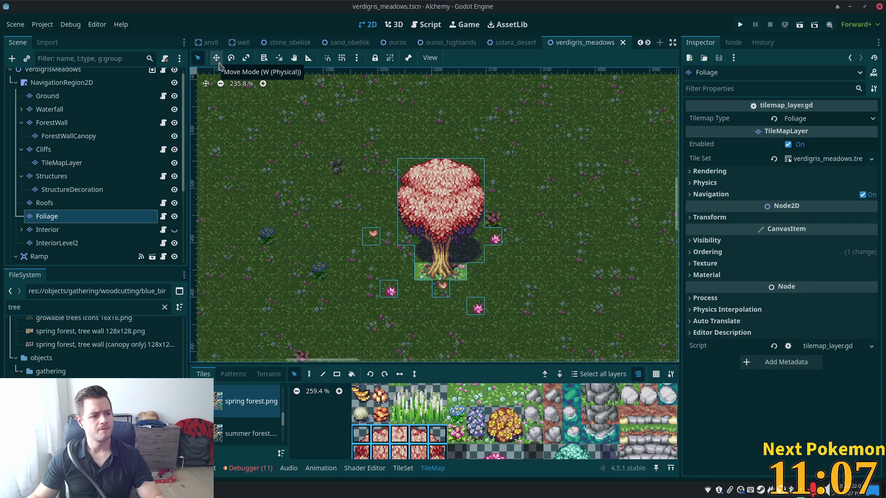
pyautogui.moveTo(427, 196); pyautogui.dragTo(427, 95)
pyautogui.scroll(5, 427, 95)
pyautogui.hscroll(5, 427, 95)
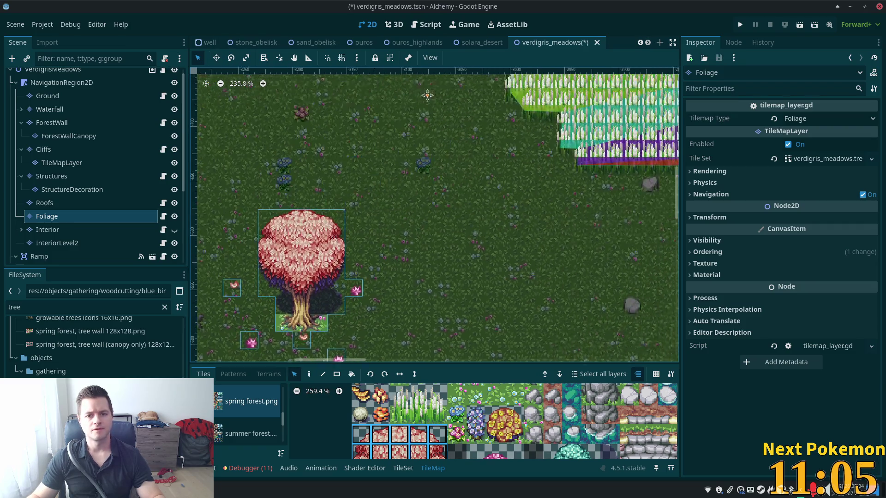
pyautogui.scroll(-4, 427, 95)
pyautogui.hscroll(-5, 427, 95)
# - Shift the blossom tree tiles further left, then nudge them slightly right and down
pyautogui.moveTo(439, 184); pyautogui.dragTo(355, 179)
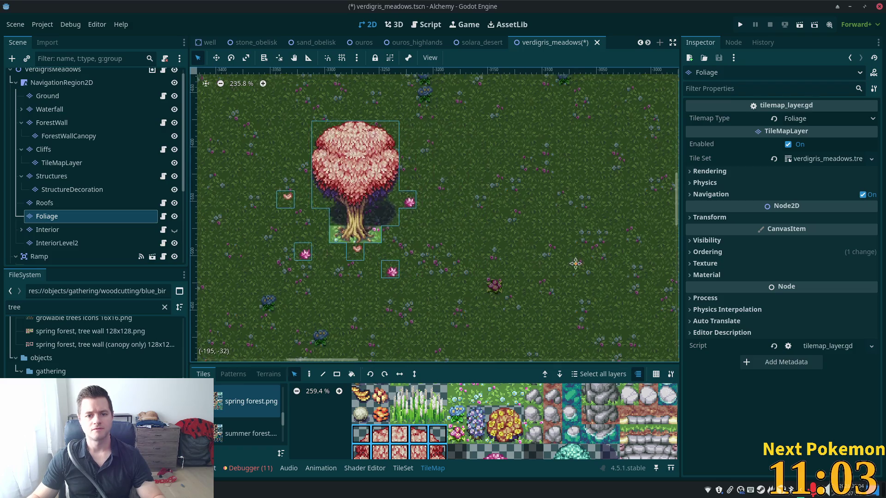
pyautogui.hscroll(-5, 575, 264)
pyautogui.scroll(-3, 459, 244)
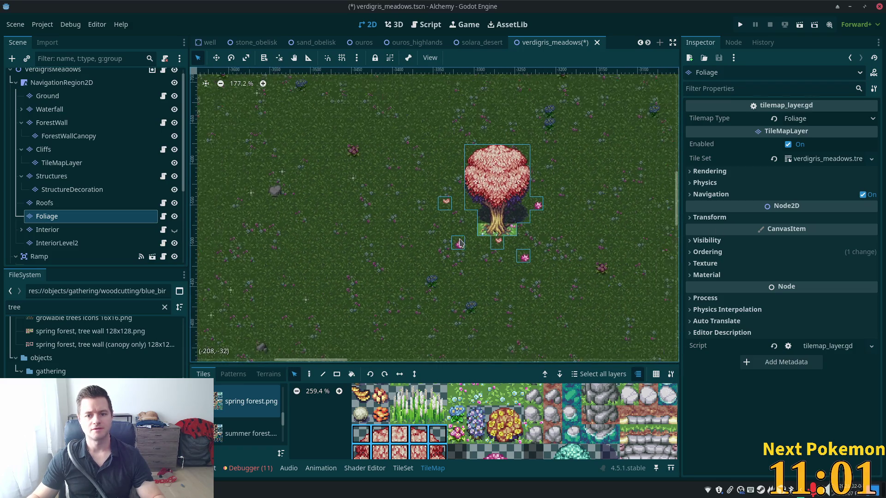
pyautogui.scroll(-7, 459, 243)
pyautogui.hscroll(3, 528, 283)
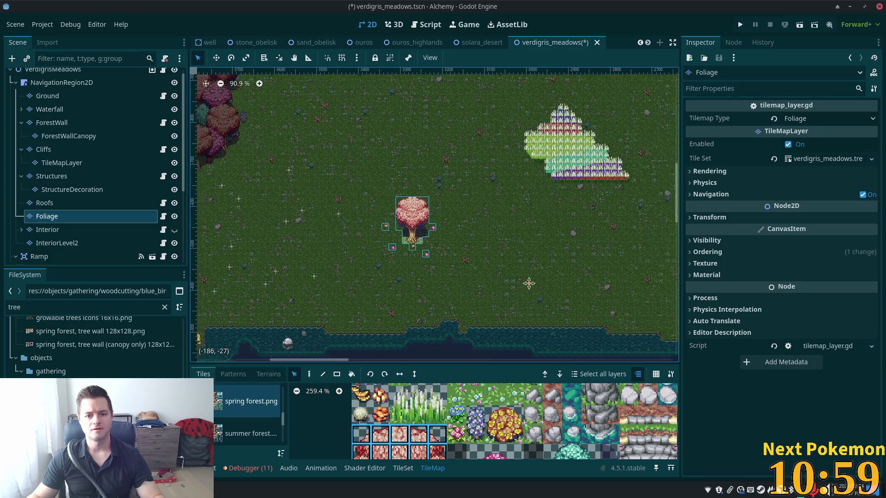
pyautogui.hscroll(1, 529, 283)
pyautogui.moveTo(401, 223); pyautogui.dragTo(428, 233)
pyautogui.scroll(7, 471, 253)
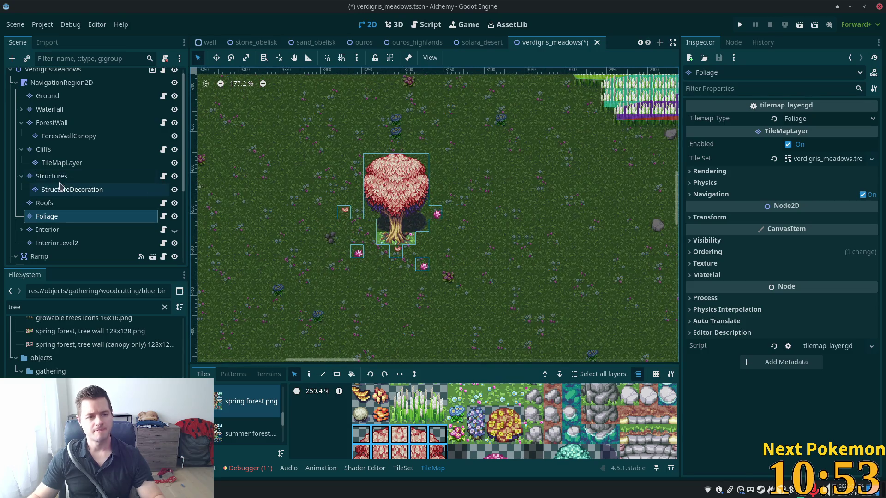
pyautogui.click(48, 97)
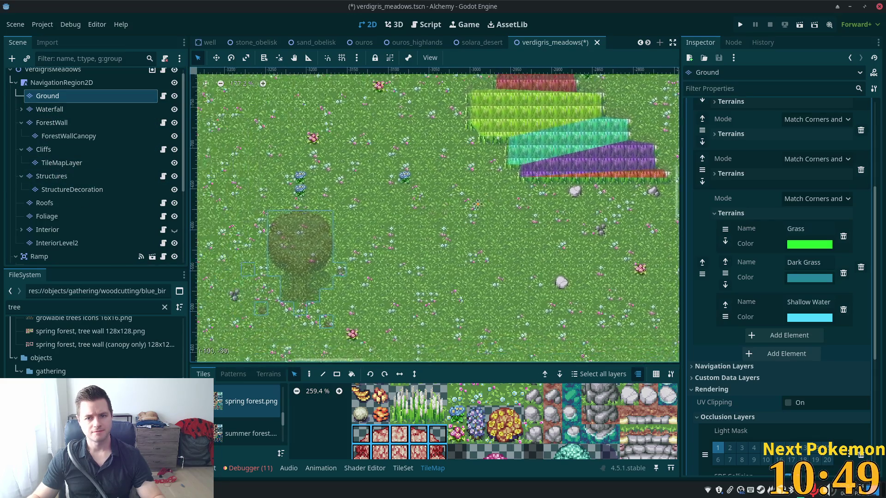
# - Paint a line of single tall-grass tiles across the meadow beside the tree
pyautogui.scroll(2, 311, 285)
pyautogui.moveTo(312, 285); pyautogui.dragTo(371, 217)
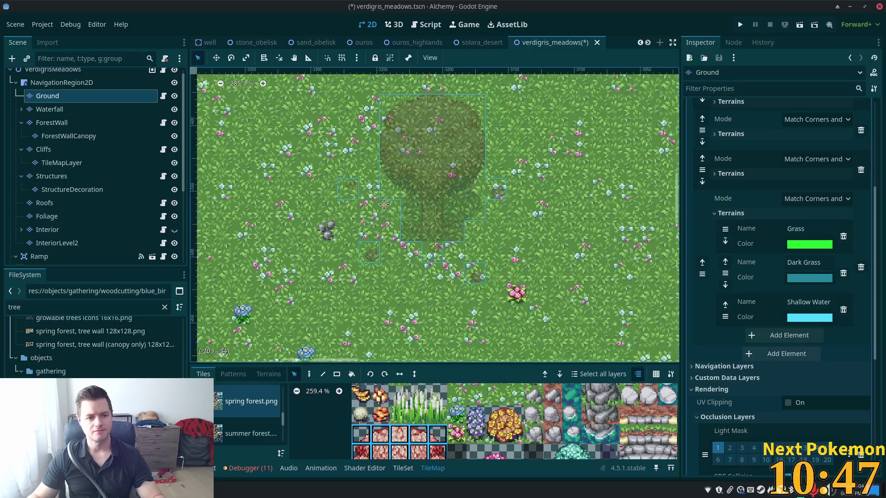
pyautogui.scroll(1, 378, 212)
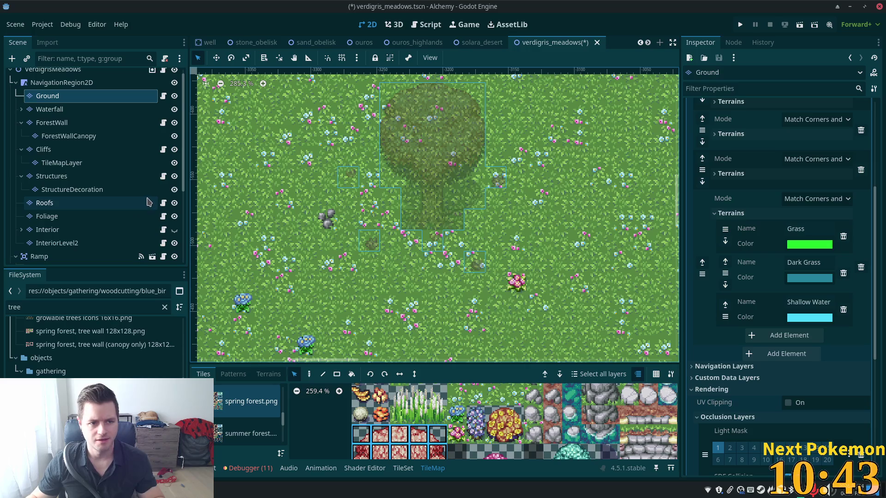
pyautogui.click(436, 414)
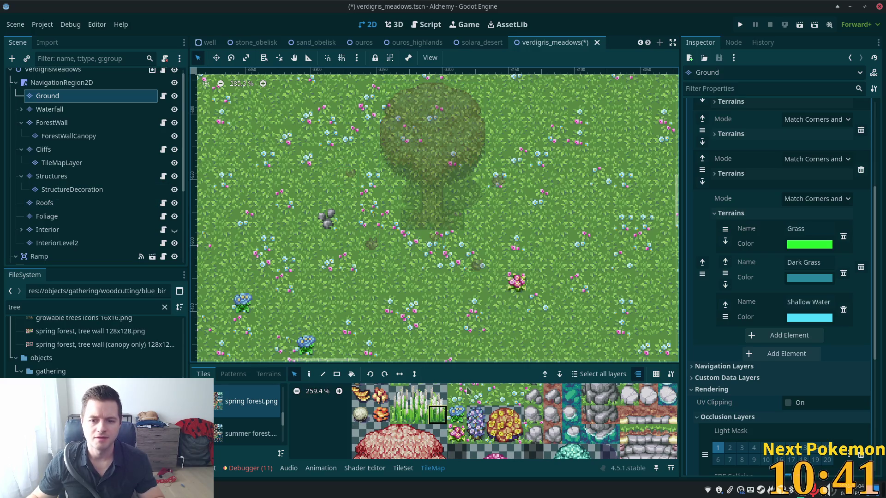
pyautogui.hscroll(3, 584, 249)
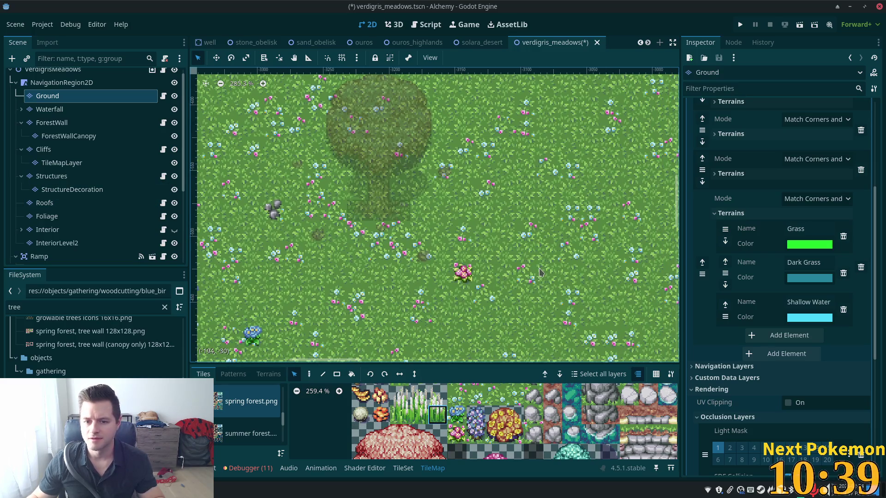
pyautogui.hscroll(2, 554, 264)
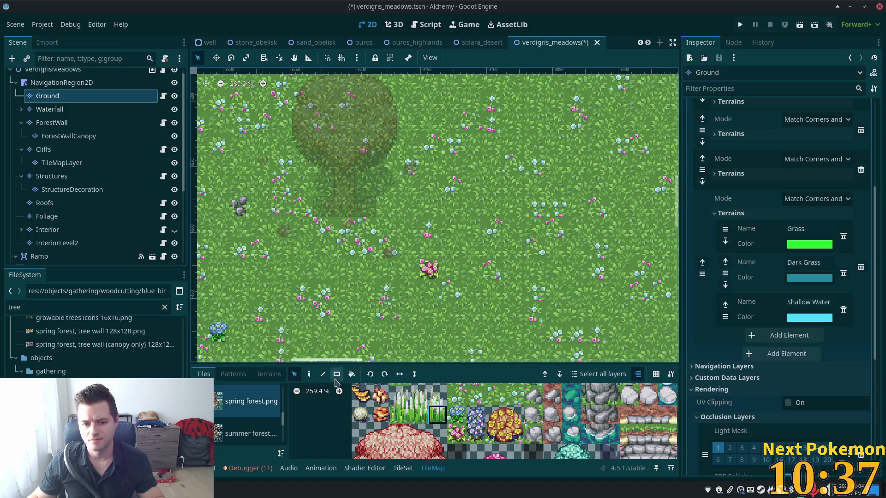
pyautogui.click(309, 375)
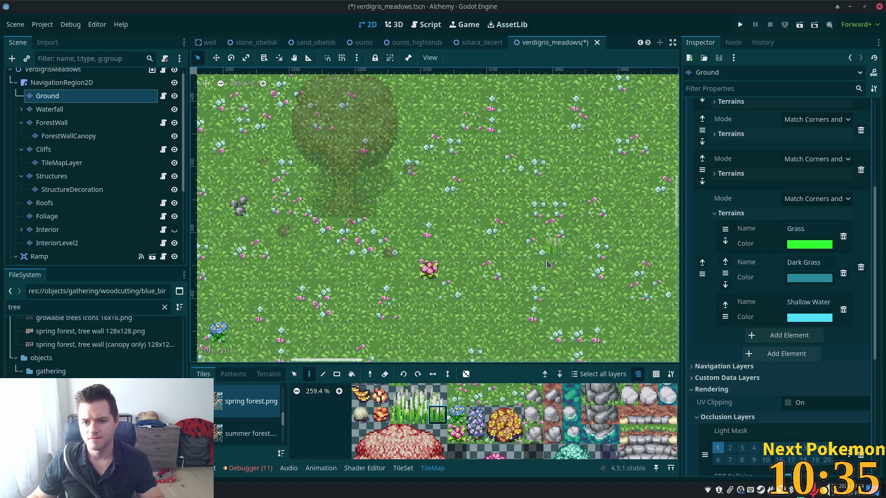
pyautogui.moveTo(543, 234)
pyautogui.mouseDown()
pyautogui.moveTo(548, 211)
pyautogui.moveTo(537, 188)
pyautogui.moveTo(408, 118)
pyautogui.mouseUp()
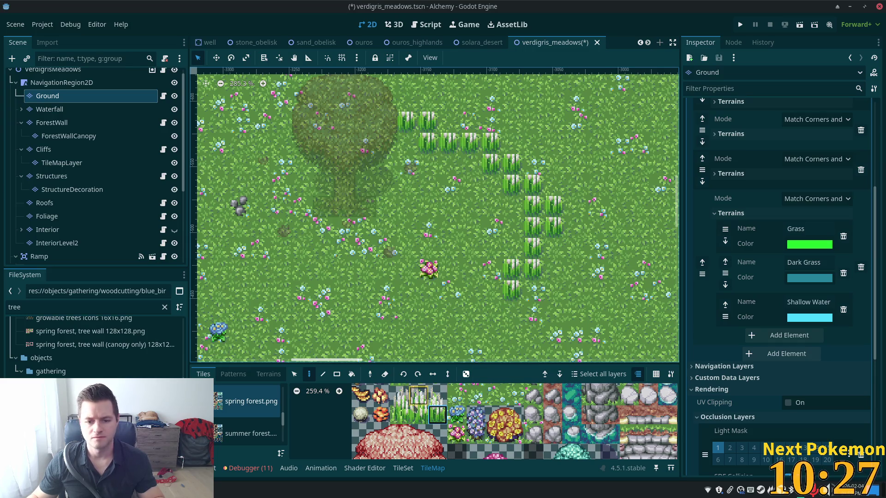
# - Repaint the top and diagonal rows with another variant, then fill a 6x3 block and two 5-tile rows
pyautogui.click(418, 414)
pyautogui.moveTo(480, 141); pyautogui.dragTo(445, 144)
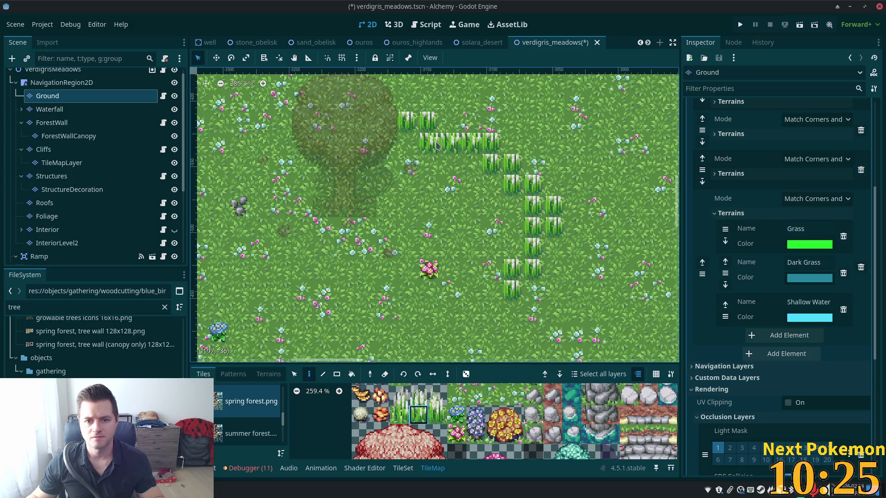
pyautogui.moveTo(492, 167); pyautogui.dragTo(532, 208)
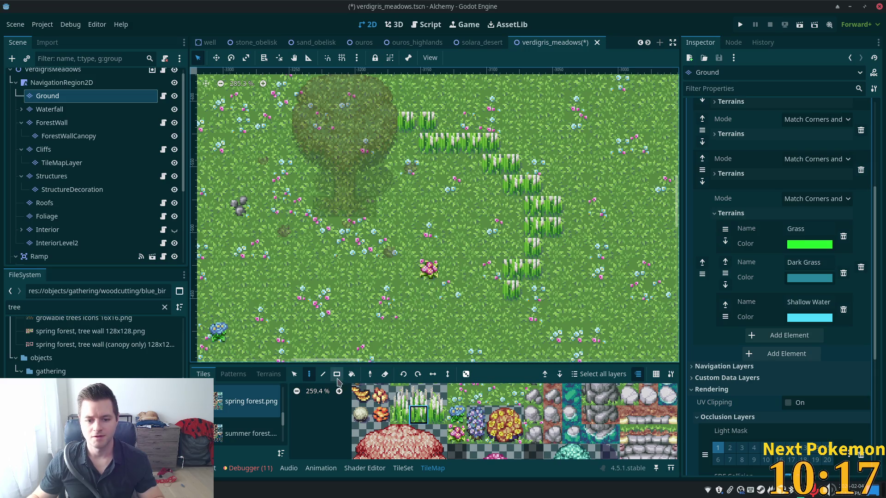
pyautogui.click(337, 374)
pyautogui.moveTo(516, 203); pyautogui.dragTo(409, 256)
pyautogui.moveTo(494, 271)
pyautogui.mouseDown()
pyautogui.moveTo(401, 275)
pyautogui.moveTo(411, 276)
pyautogui.mouseUp()
pyautogui.moveTo(499, 296); pyautogui.dragTo(403, 294)
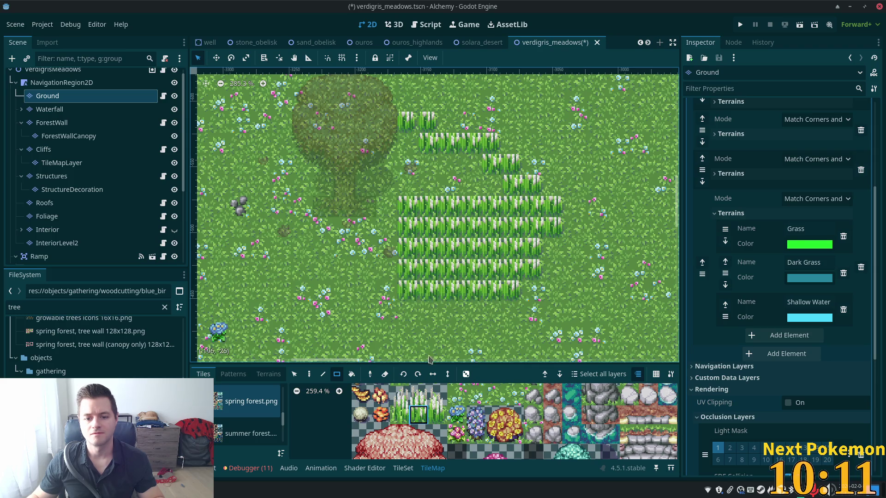
# - Add single tall-grass tiles below the patch and fill the gaps in the lower strip
pyautogui.click(437, 414)
pyautogui.moveTo(478, 314)
pyautogui.mouseDown()
pyautogui.moveTo(385, 325)
pyautogui.moveTo(366, 318)
pyautogui.moveTo(453, 315)
pyautogui.mouseUp()
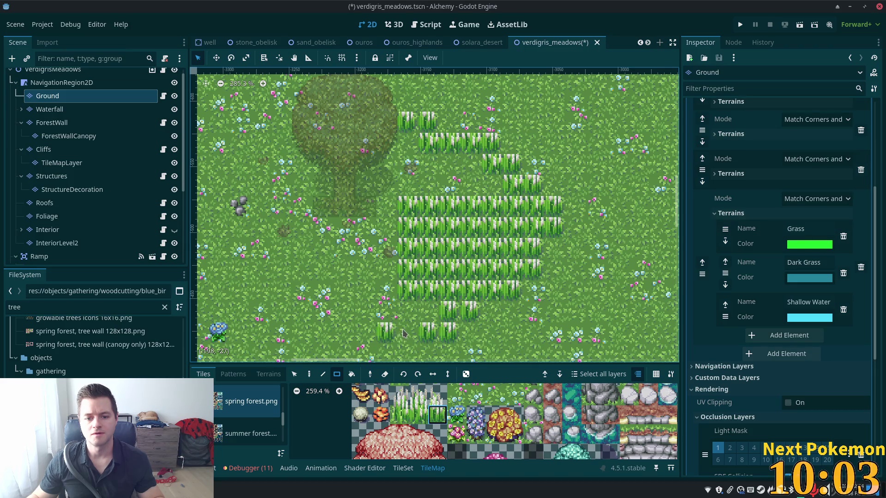
pyautogui.scroll(-4, 415, 299)
pyautogui.hscroll(-4, 415, 299)
pyautogui.click(449, 265)
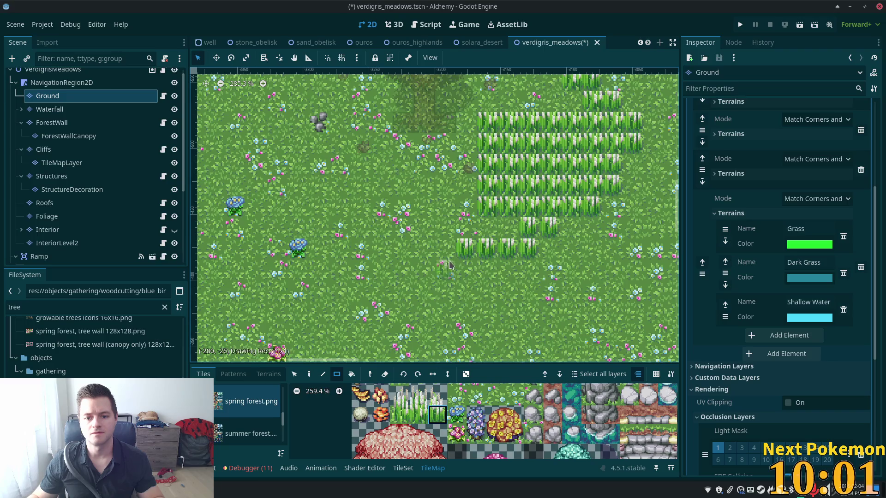
pyautogui.moveTo(450, 265); pyautogui.dragTo(447, 265)
pyautogui.click(421, 267)
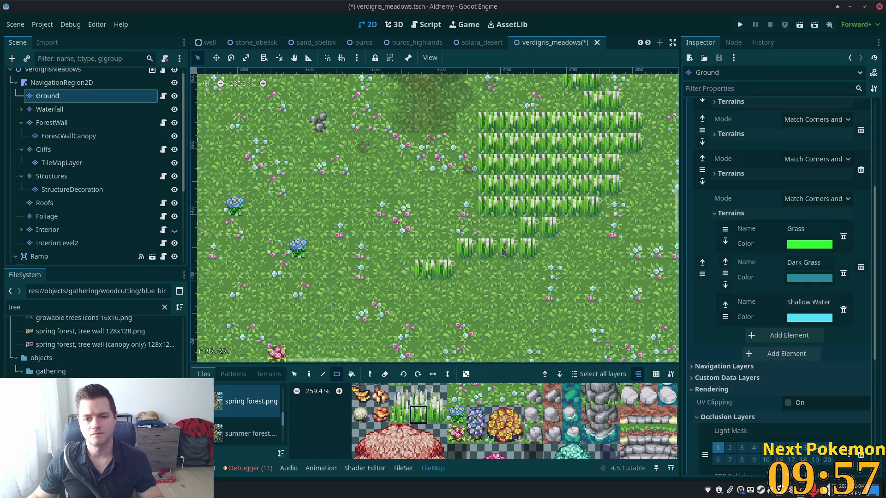
pyautogui.moveTo(504, 251); pyautogui.dragTo(461, 251)
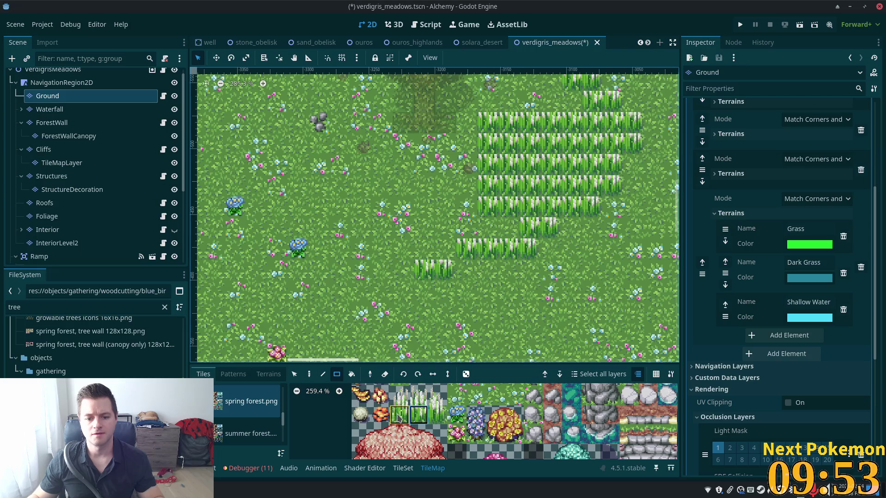
# - Add single tall-grass tiles along the patch's left and top edges
pyautogui.click(402, 270)
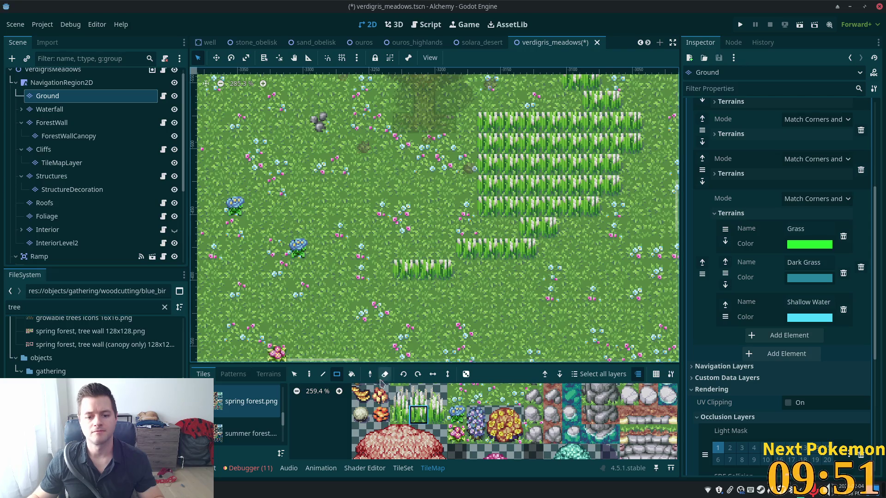
pyautogui.click(382, 249)
pyautogui.scroll(2, 379, 254)
pyautogui.hscroll(-2, 379, 254)
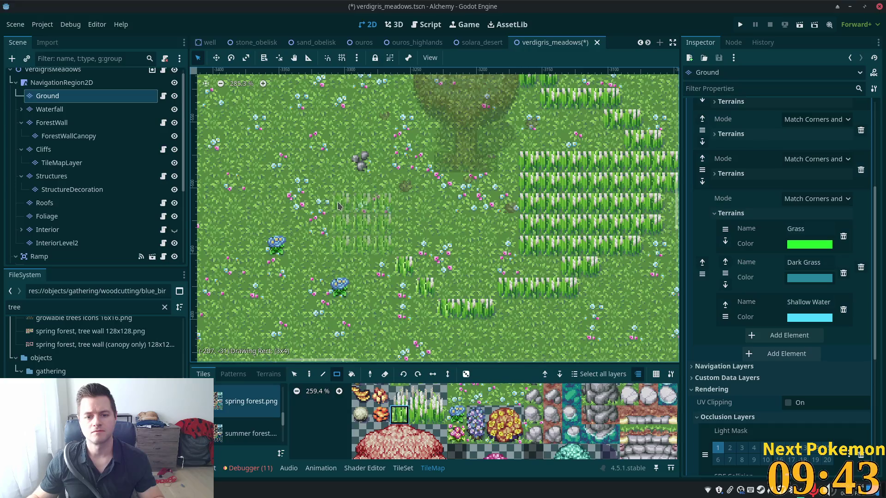
pyautogui.click(383, 249)
pyautogui.click(356, 238)
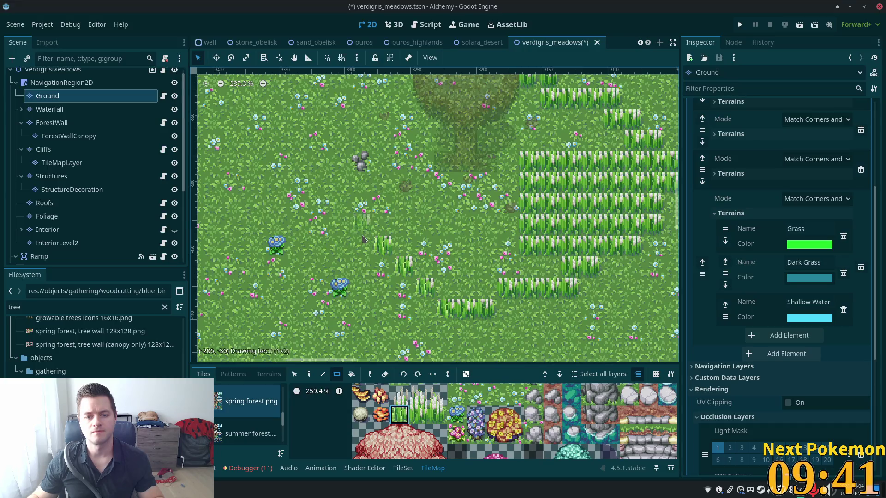
# - Paint tall grass in two tile variants, extending the patch left and up-left
pyautogui.click(420, 418)
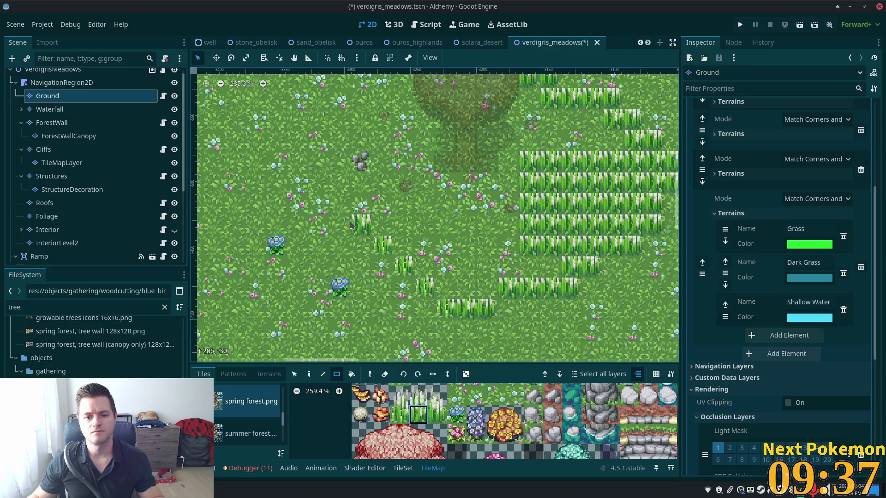
pyautogui.moveTo(351, 225); pyautogui.dragTo(342, 224)
pyautogui.click(394, 421)
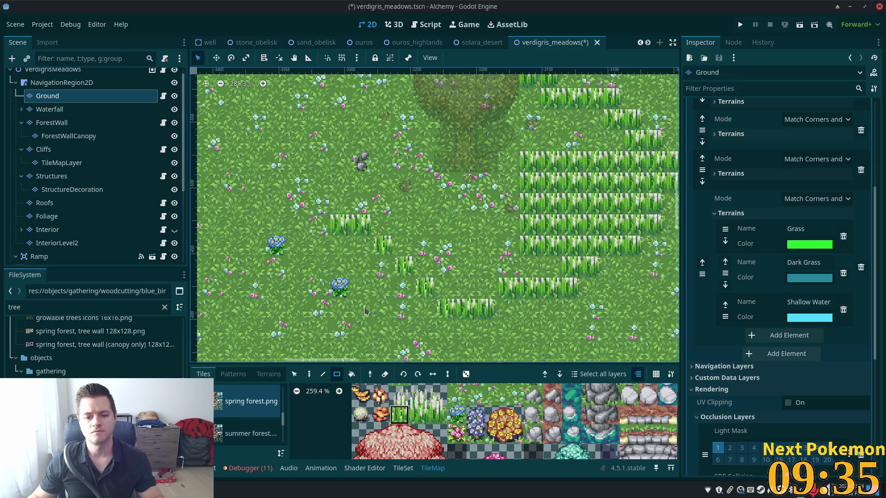
pyautogui.click(324, 222)
pyautogui.click(310, 202)
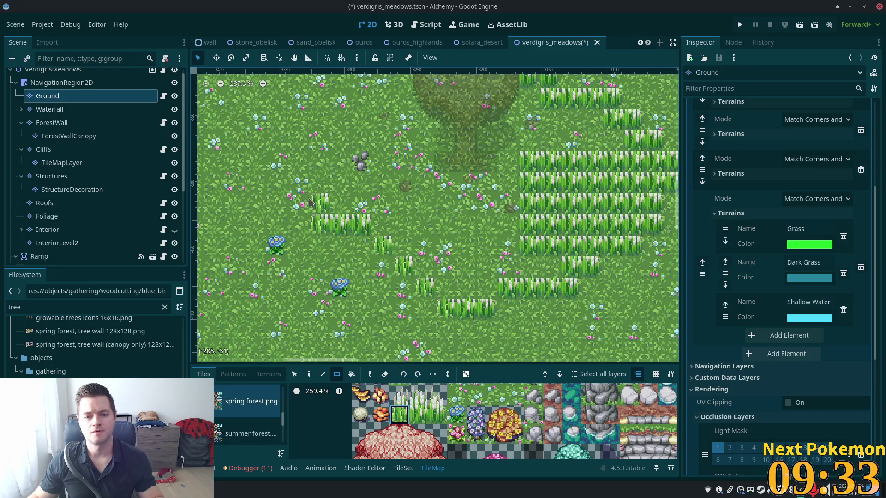
pyautogui.click(308, 189)
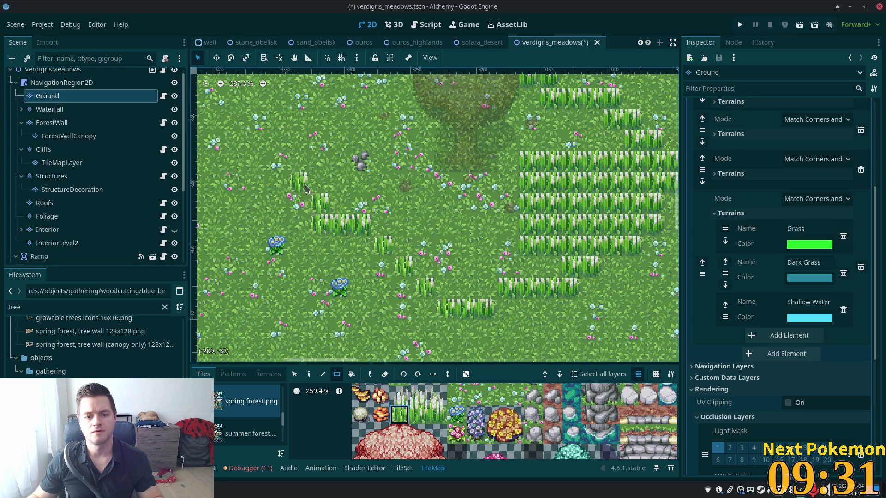
pyautogui.scroll(3, 343, 162)
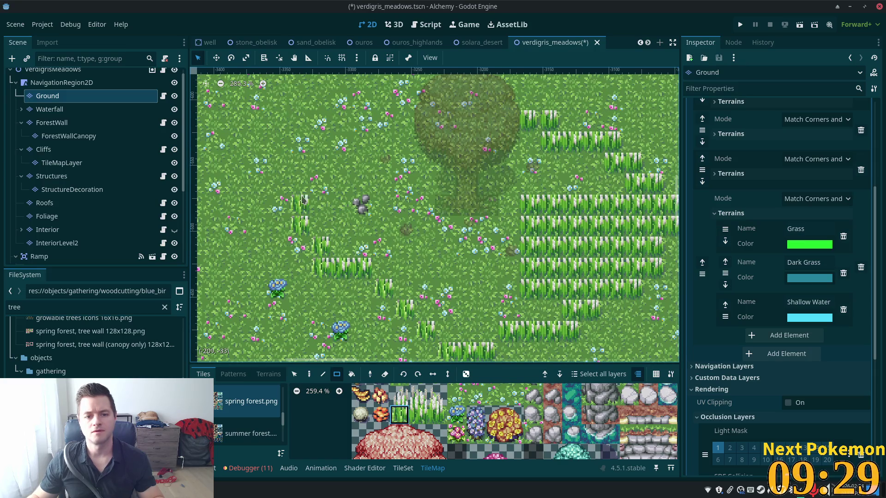
pyautogui.click(325, 167)
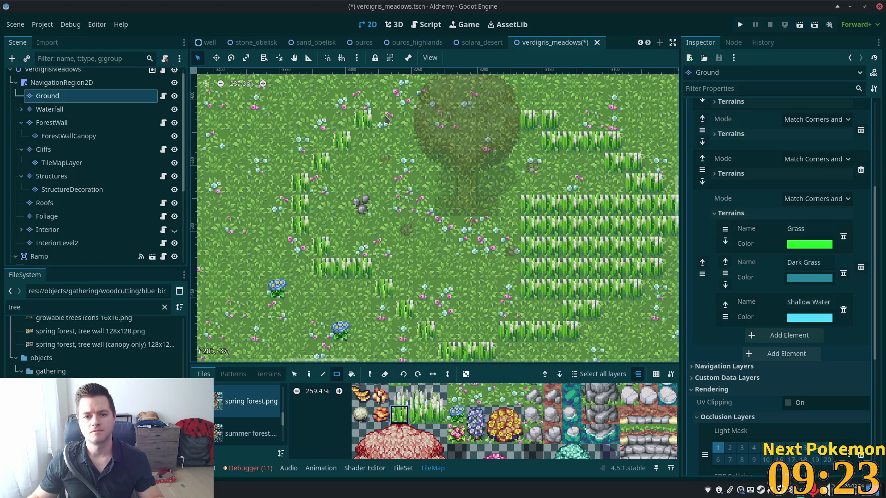
# - Rect-paint a 7x8 block of tall grass, fill its gap, and extend rows across
pyautogui.scroll(2, 415, 297)
pyautogui.hscroll(2, 415, 298)
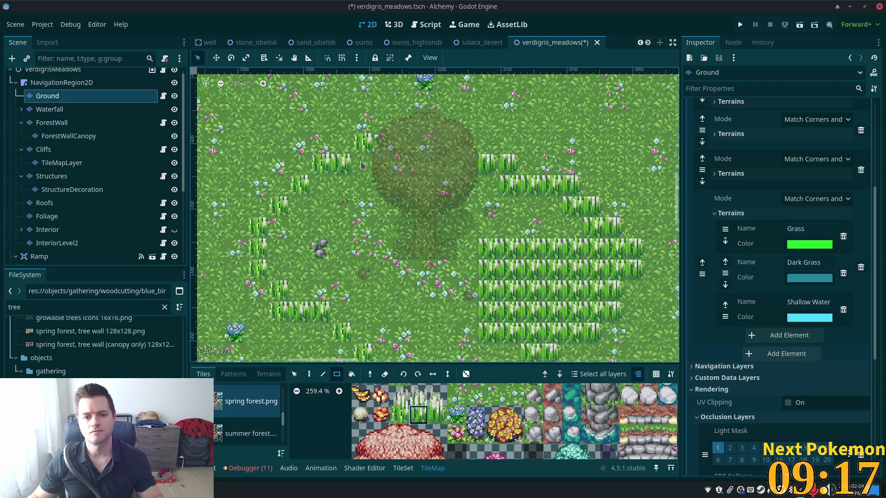
pyautogui.moveTo(362, 165)
pyautogui.mouseDown()
pyautogui.moveTo(434, 185)
pyautogui.moveTo(494, 226)
pyautogui.moveTo(490, 351)
pyautogui.moveTo(490, 336)
pyautogui.mouseUp()
pyautogui.scroll(-2, 482, 231)
pyautogui.hscroll(4, 476, 188)
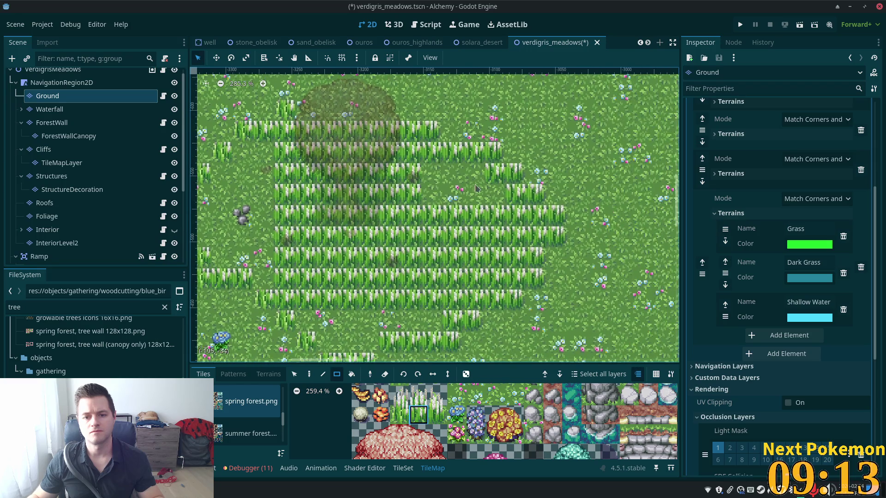
pyautogui.moveTo(481, 167); pyautogui.dragTo(420, 206)
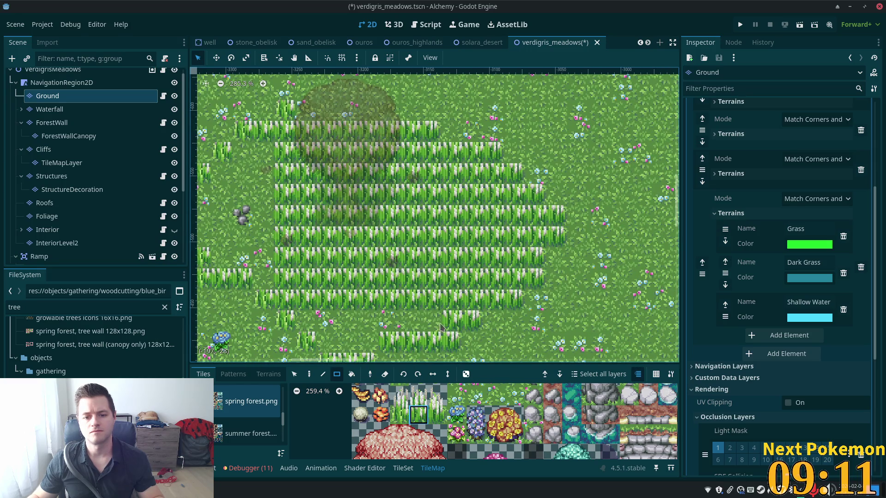
pyautogui.moveTo(440, 328); pyautogui.dragTo(295, 323)
pyautogui.moveTo(371, 343); pyautogui.dragTo(320, 345)
# - Paint several more rows of tall grass further left on the patch
pyautogui.hscroll(-5, 323, 323)
pyautogui.moveTo(369, 248); pyautogui.dragTo(309, 249)
pyautogui.moveTo(367, 226); pyautogui.dragTo(307, 226)
pyautogui.moveTo(367, 204); pyautogui.dragTo(304, 203)
pyautogui.moveTo(376, 184); pyautogui.dragTo(302, 184)
pyautogui.moveTo(371, 141)
pyautogui.mouseDown()
pyautogui.moveTo(371, 162)
pyautogui.moveTo(339, 162)
pyautogui.mouseUp()
pyautogui.scroll(-2, 486, 242)
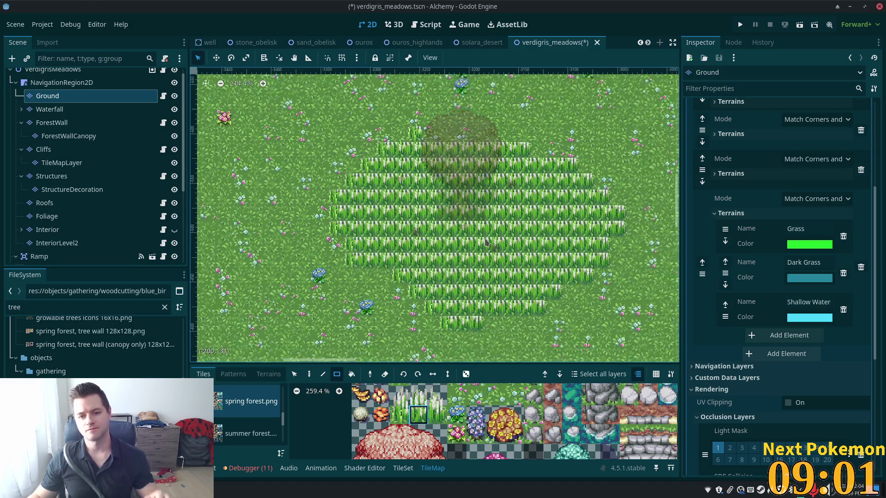
pyautogui.scroll(-1, 486, 241)
# - Bring the whole grass patch into view and begin clearing a block around the tree
pyautogui.moveTo(585, 177)
pyautogui.mouseDown()
pyautogui.moveTo(298, 331)
pyautogui.moveTo(369, 194)
pyautogui.moveTo(394, 173)
pyautogui.mouseUp()
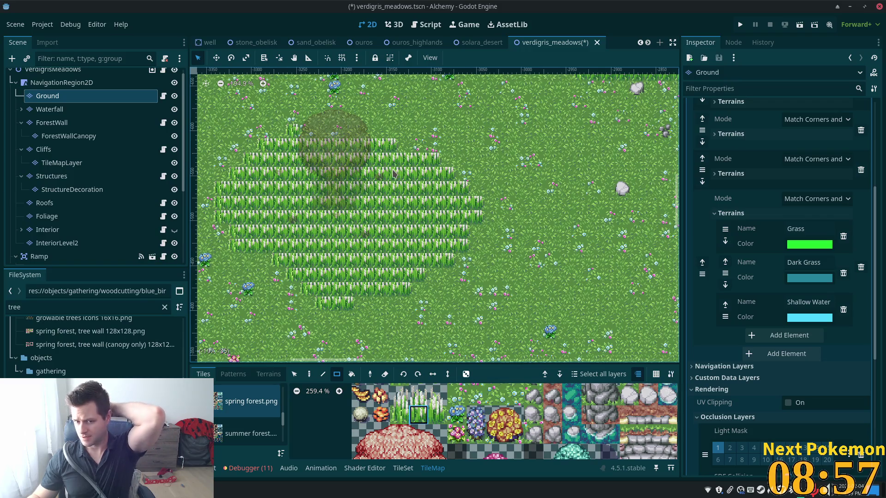
pyautogui.scroll(2, 323, 196)
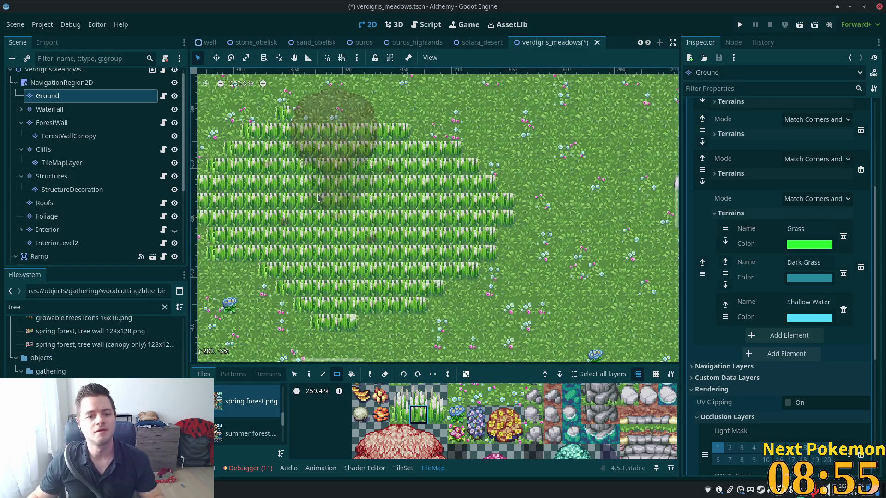
pyautogui.scroll(3, 319, 198)
pyautogui.moveTo(363, 180)
pyautogui.mouseDown()
pyautogui.moveTo(335, 213)
pyautogui.moveTo(315, 213)
pyautogui.moveTo(308, 229)
pyautogui.mouseUp()
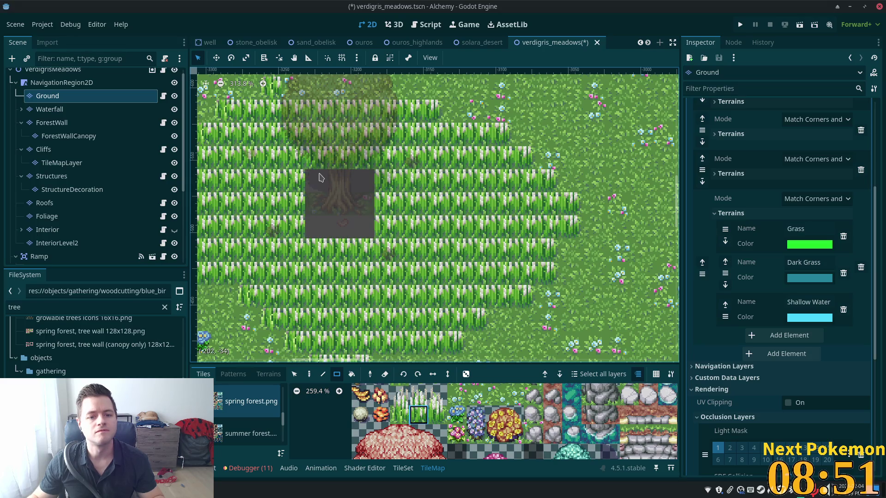
# - Erase tall grass in the columns beside the tree and across its top corners
pyautogui.moveTo(383, 209); pyautogui.dragTo(393, 183)
pyautogui.moveTo(309, 206); pyautogui.dragTo(294, 176)
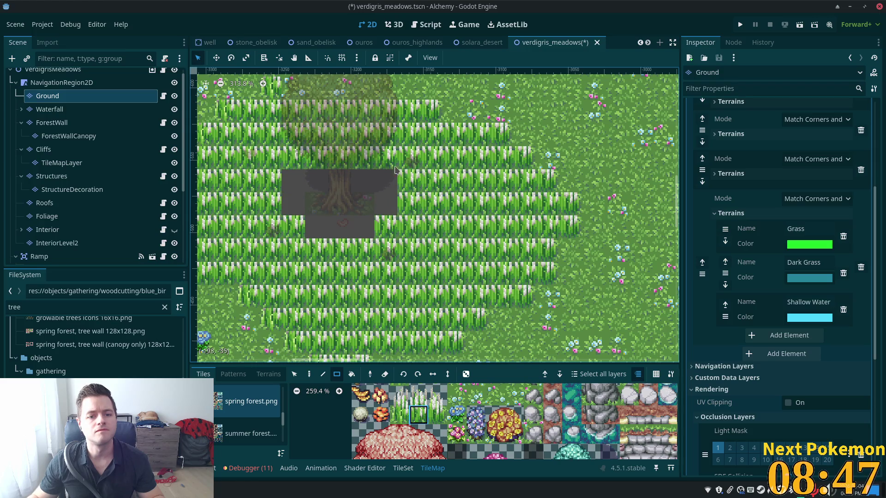
pyautogui.moveTo(344, 163); pyautogui.dragTo(310, 167)
pyautogui.click(294, 158)
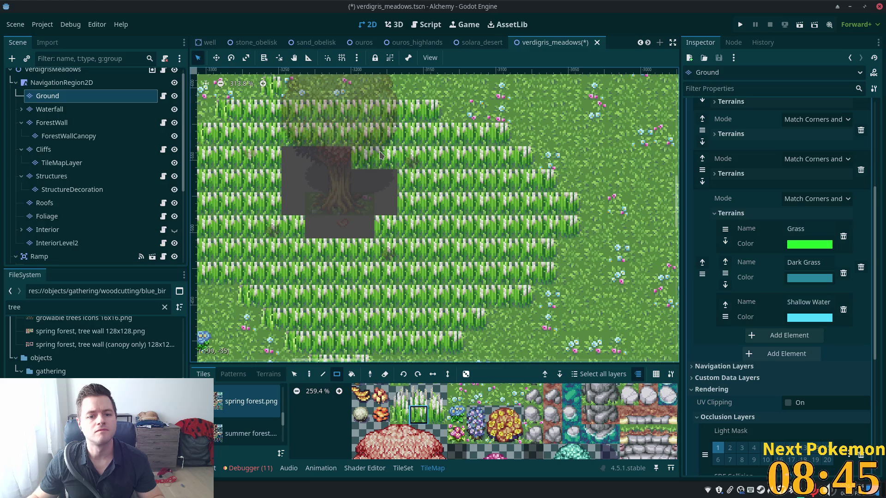
pyautogui.moveTo(388, 157)
pyautogui.mouseDown()
pyautogui.moveTo(357, 157)
pyautogui.moveTo(332, 136)
pyautogui.moveTo(314, 138)
pyautogui.mouseUp()
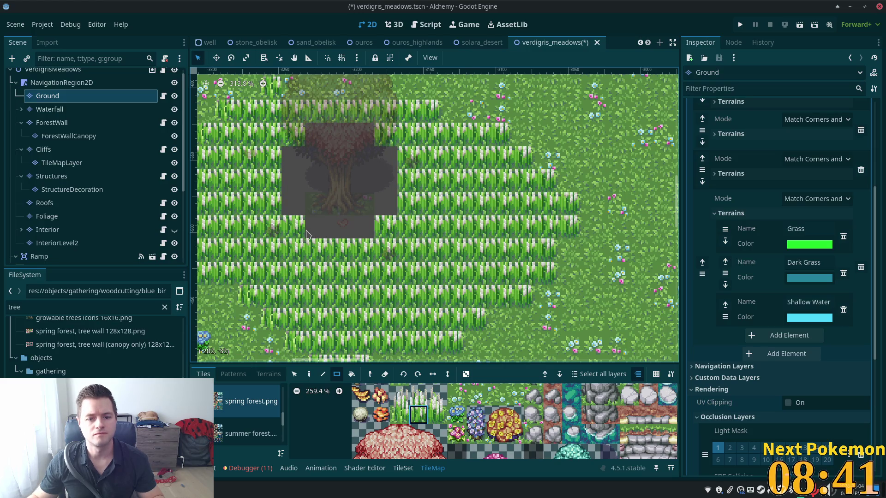
# - Erase the remaining stray tiles on both sides, then preview the map from VerdigrisMeadows
pyautogui.moveTo(305, 233)
pyautogui.mouseDown()
pyautogui.moveTo(376, 245)
pyautogui.moveTo(318, 255)
pyautogui.mouseUp()
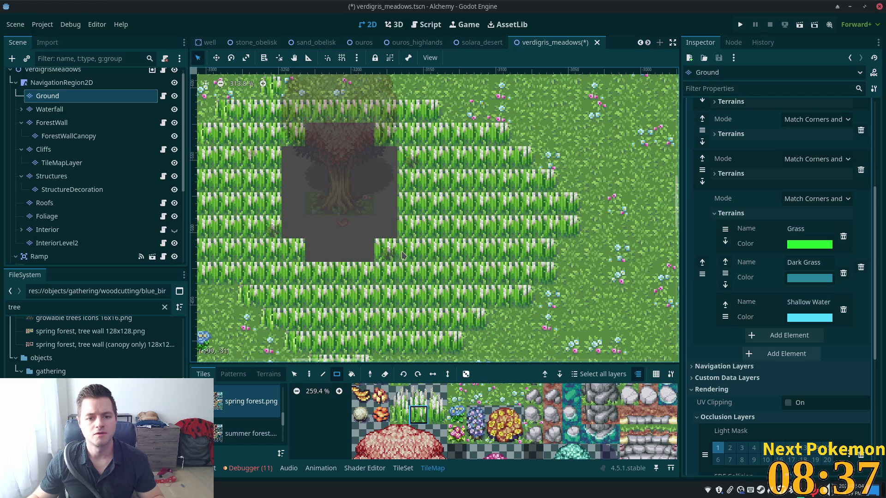
pyautogui.moveTo(396, 191); pyautogui.dragTo(412, 188)
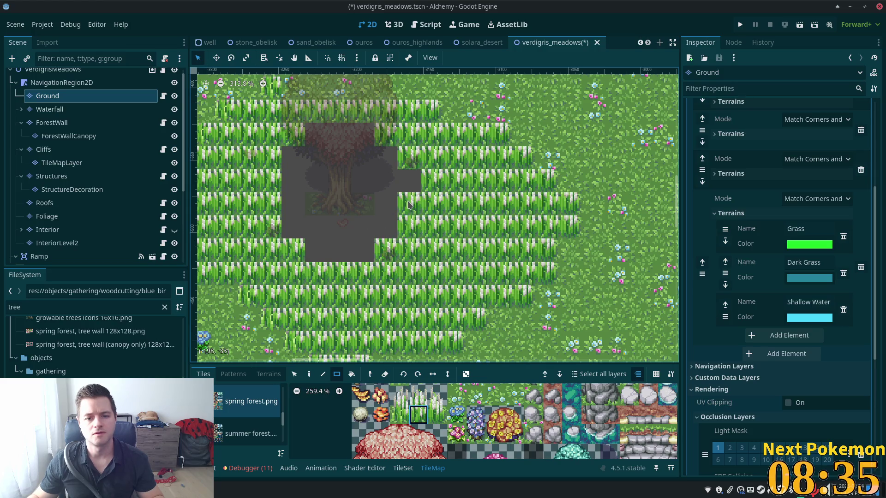
pyautogui.click(409, 204)
pyautogui.moveTo(276, 193); pyautogui.dragTo(272, 205)
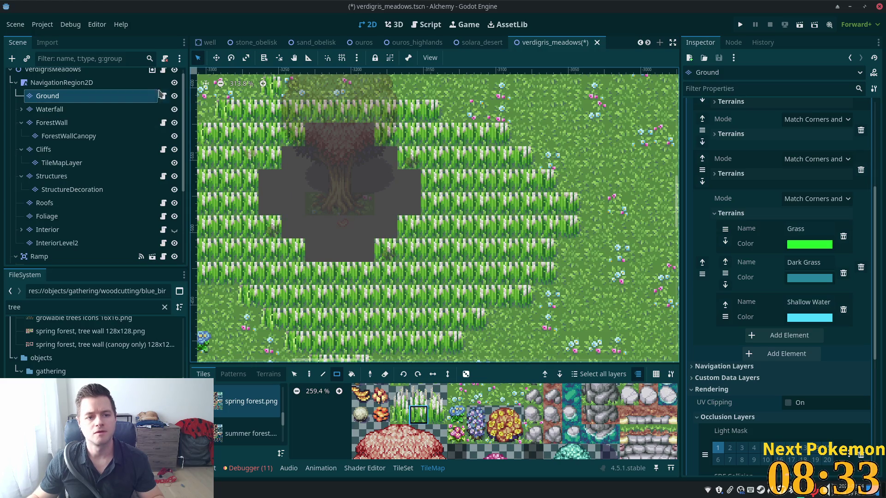
pyautogui.click(83, 70)
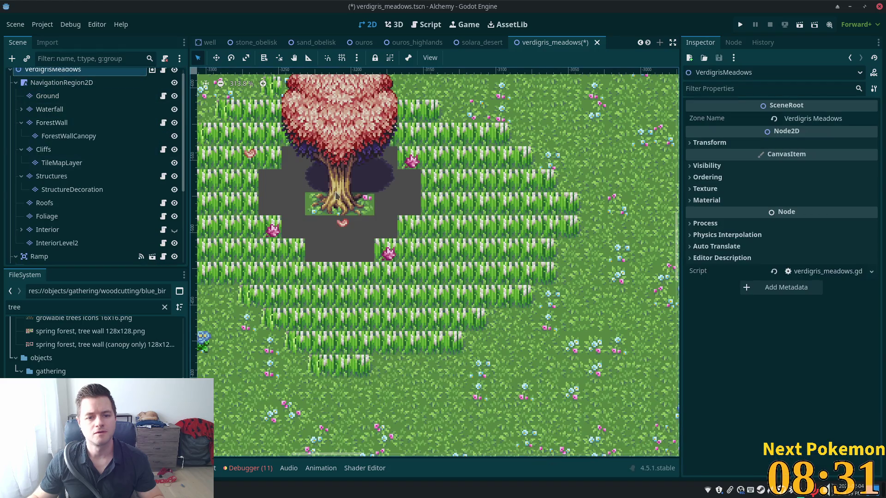
# - On the Ground layer, paint Grass terrain over the pink tree area
pyautogui.scroll(2, 336, 195)
pyautogui.click(52, 96)
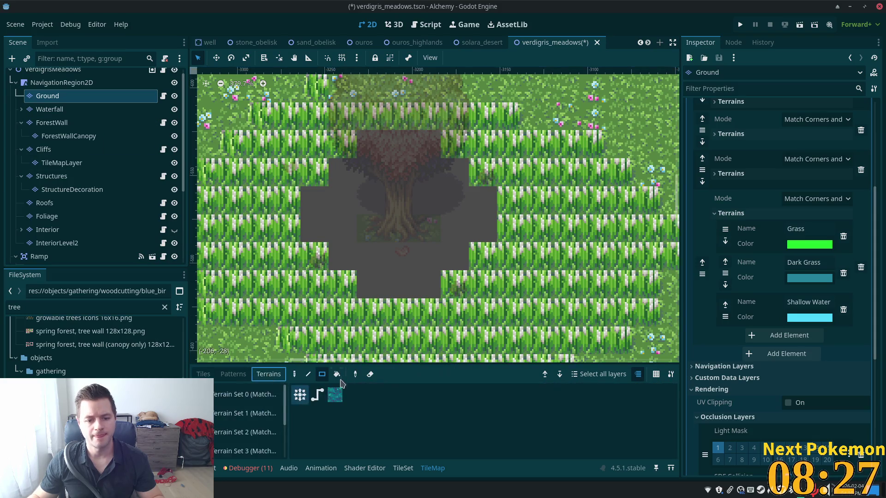
pyautogui.scroll(-2, 235, 406)
pyautogui.click(233, 424)
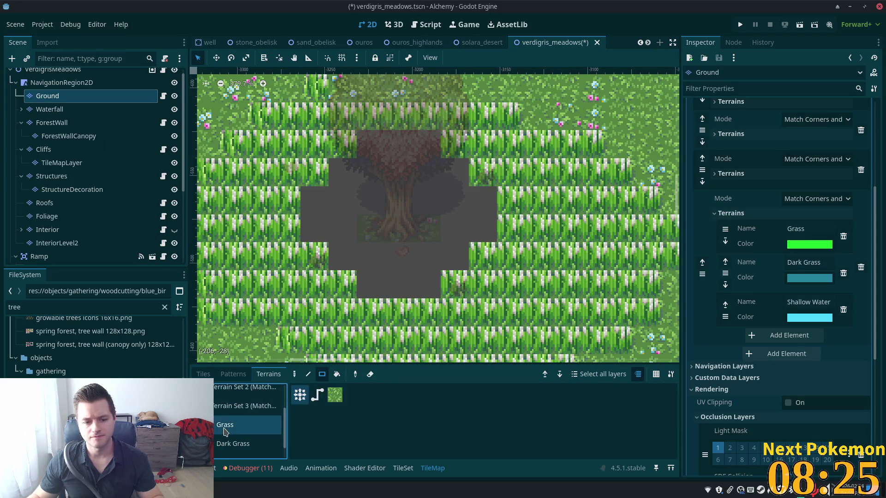
pyautogui.moveTo(400, 148)
pyautogui.mouseDown()
pyautogui.moveTo(343, 258)
pyautogui.moveTo(367, 284)
pyautogui.mouseUp()
# - Fill the remaining bare gaps left and right of the tree with Grass terrain
pyautogui.moveTo(342, 179); pyautogui.dragTo(344, 263)
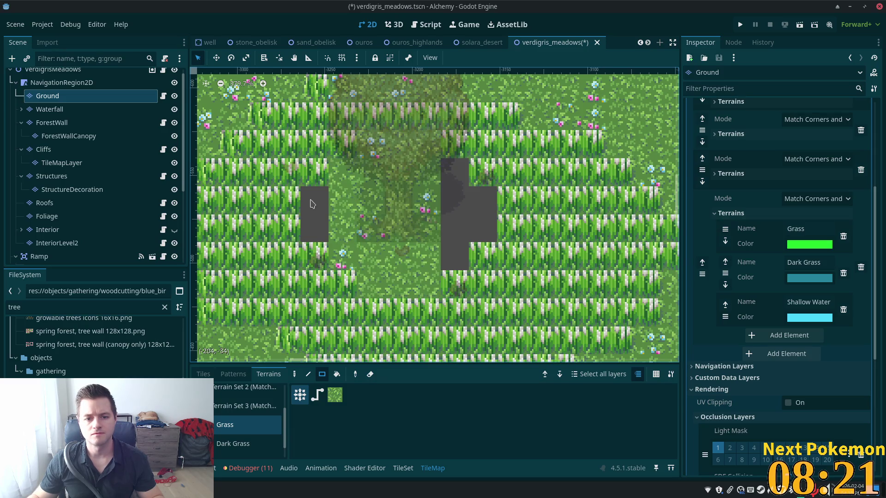
pyautogui.moveTo(314, 194); pyautogui.dragTo(314, 235)
pyautogui.moveTo(453, 171); pyautogui.dragTo(454, 261)
pyautogui.moveTo(475, 205); pyautogui.dragTo(477, 230)
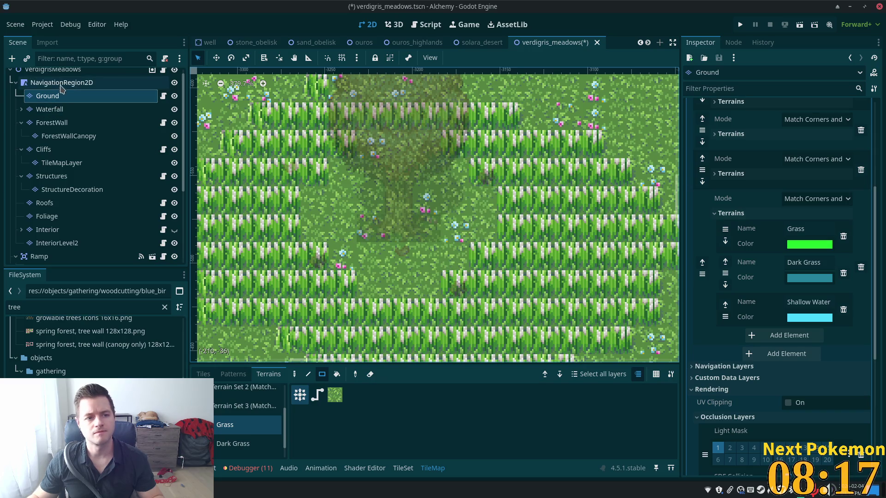
pyautogui.scroll(-5, 91, 145)
pyautogui.scroll(5, 91, 145)
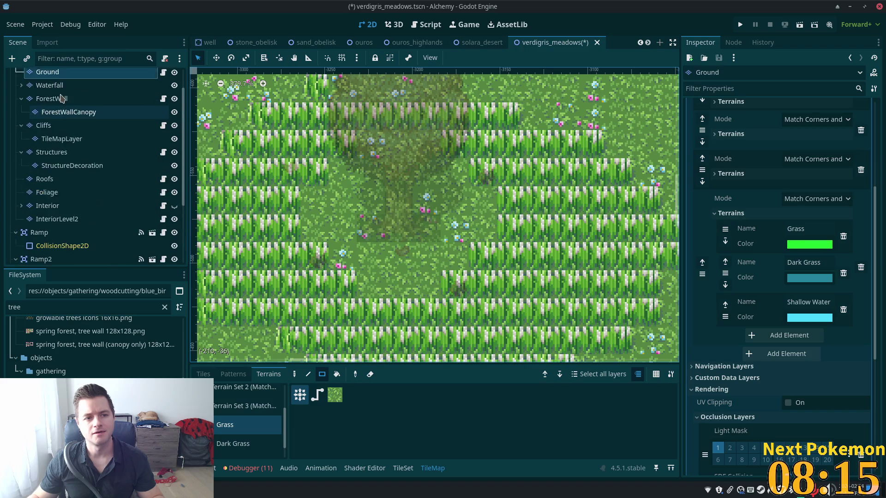
pyautogui.click(54, 220)
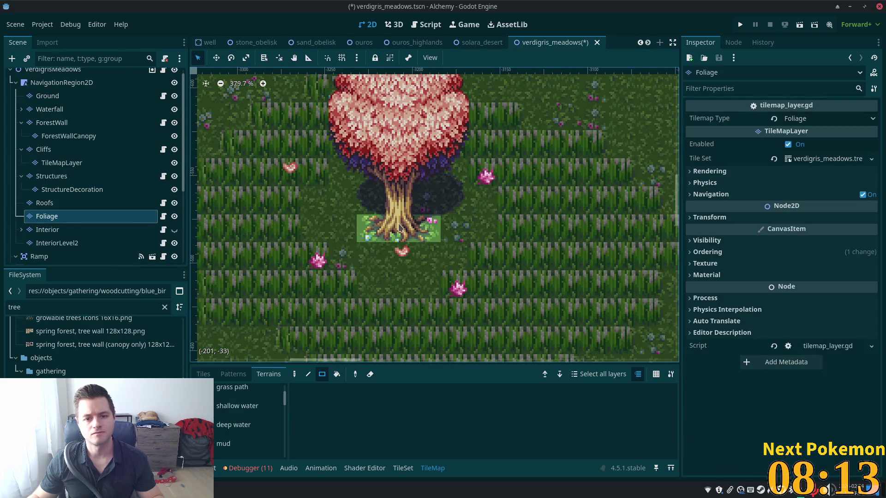
# - Place pale tall-grass tiles up the ring's right edge to the treetop's right
pyautogui.scroll(-2, 400, 228)
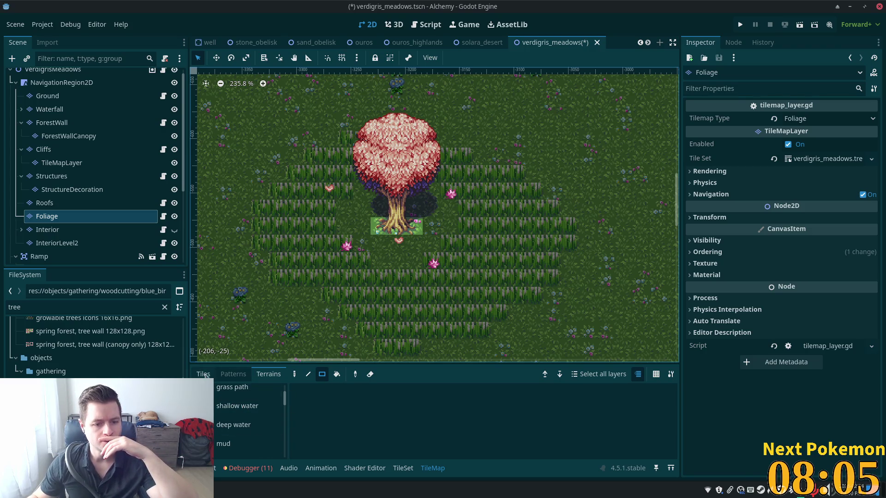
pyautogui.click(203, 374)
pyautogui.click(434, 400)
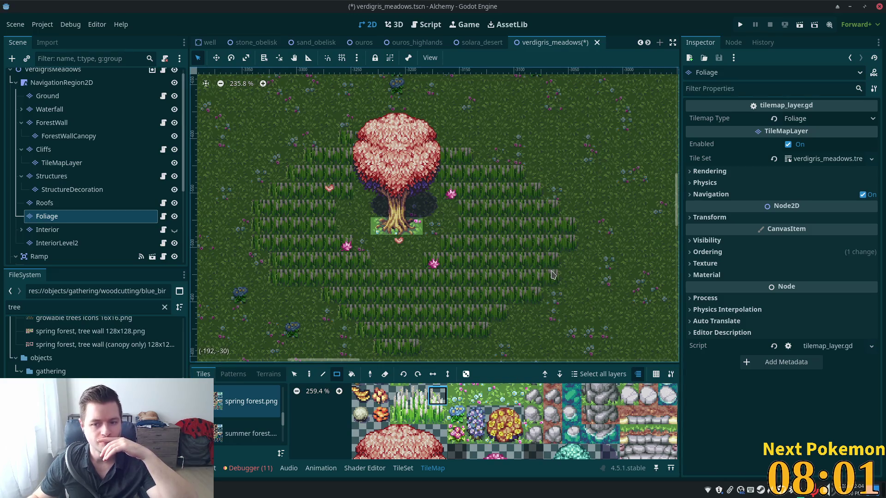
pyautogui.click(550, 264)
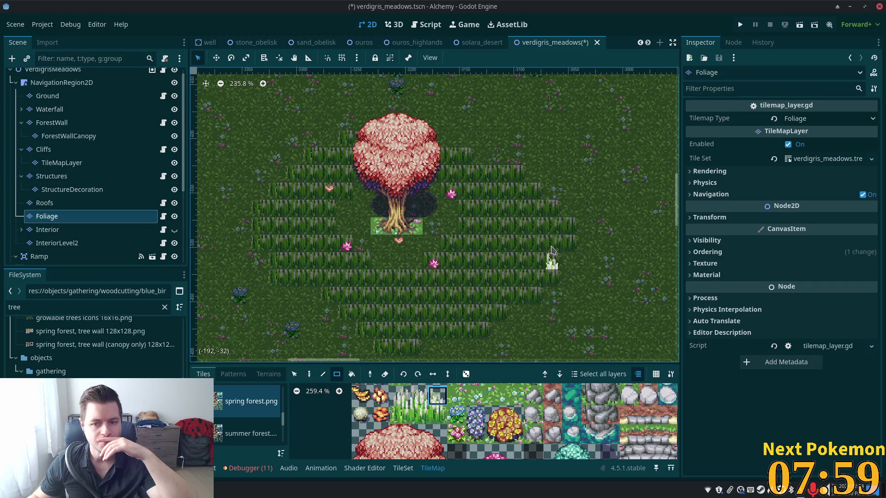
pyautogui.click(553, 248)
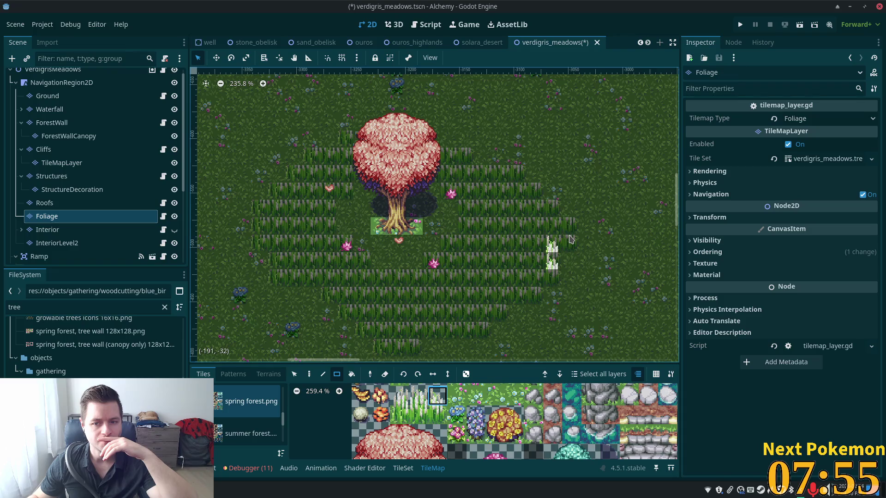
pyautogui.click(567, 218)
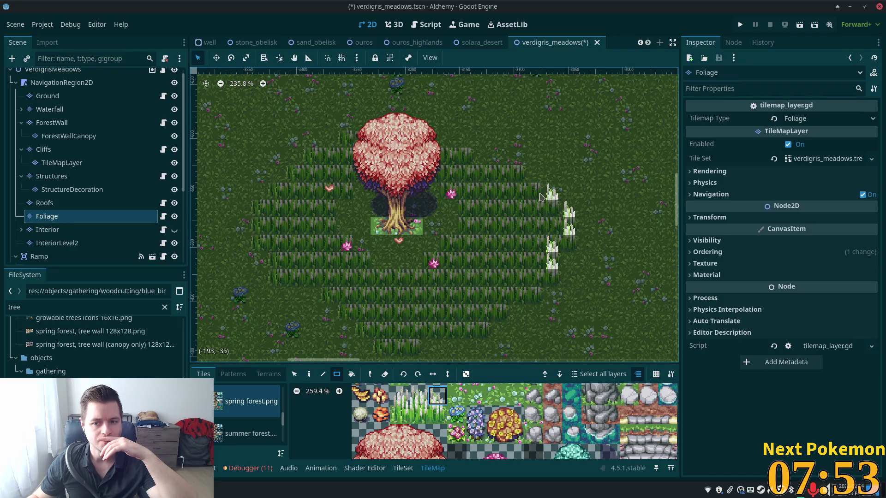
pyautogui.click(530, 182)
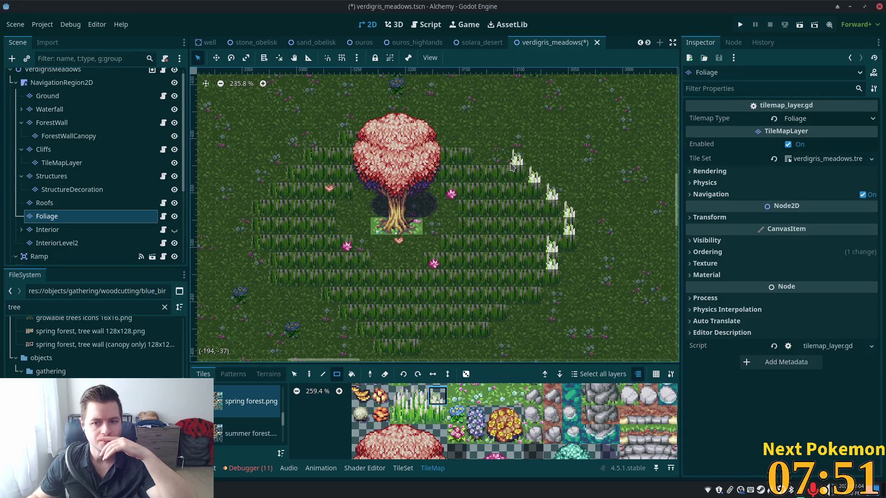
pyautogui.click(463, 150)
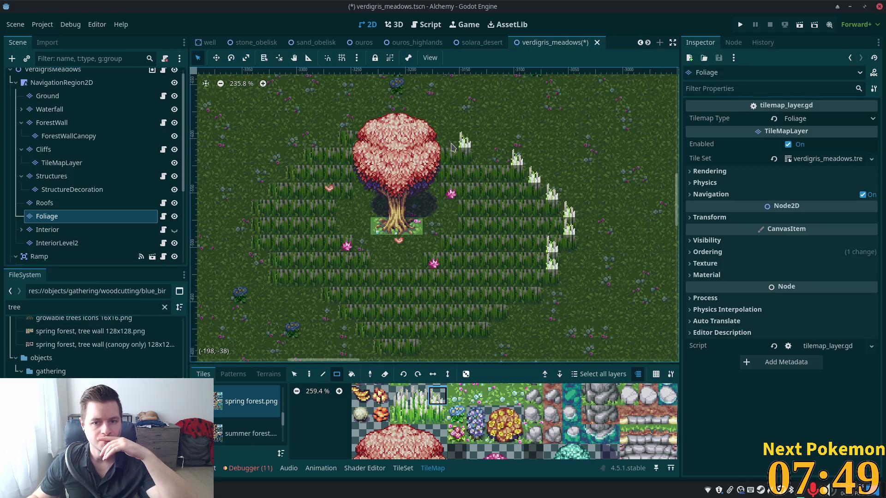
# - Add pale grass tiles along the lower right edge of the ring
pyautogui.click(440, 396)
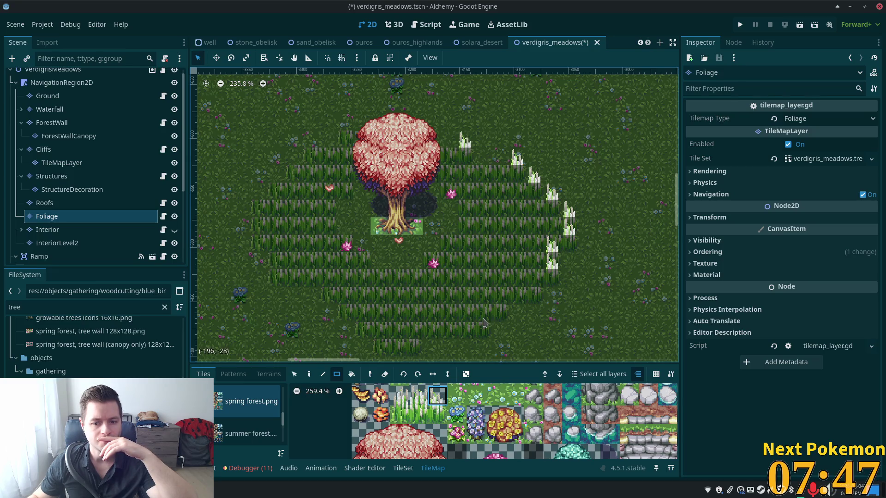
pyautogui.click(479, 323)
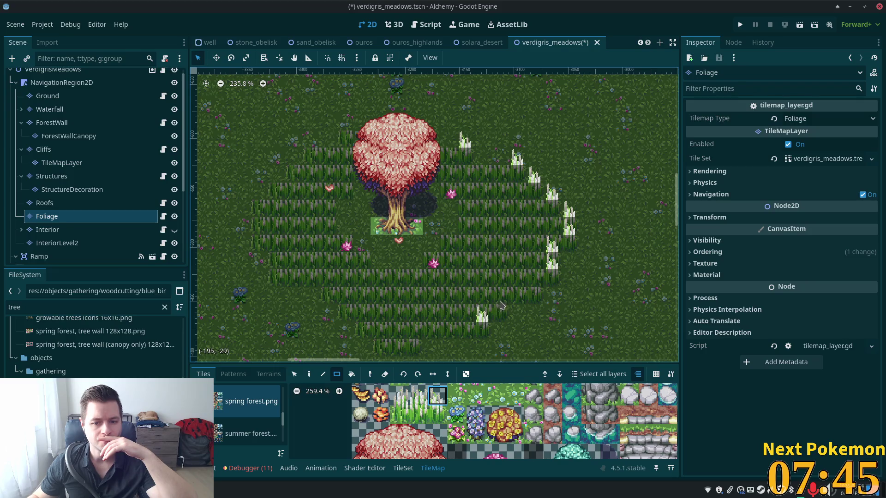
pyautogui.click(539, 284)
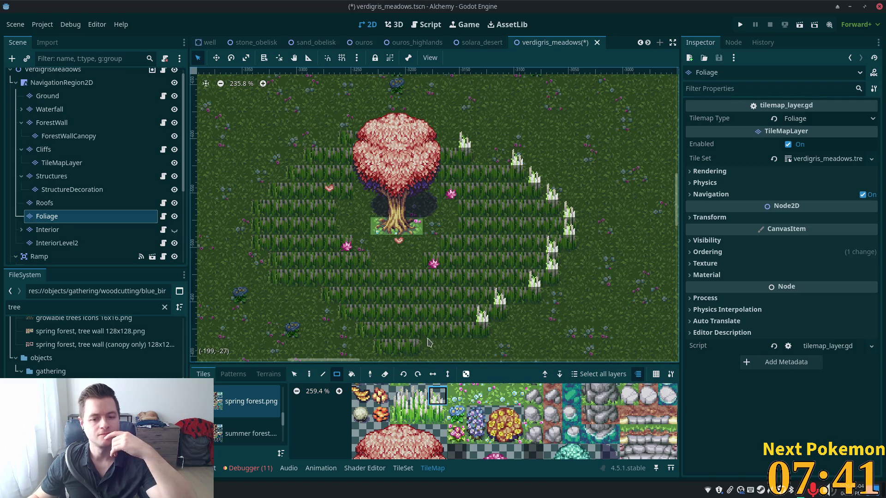
pyautogui.moveTo(428, 342)
pyautogui.mouseDown()
pyautogui.moveTo(466, 313)
pyautogui.moveTo(493, 260)
pyautogui.mouseUp()
# - Line the ring's left side with another pale grass variant up to the treetop's left
pyautogui.click(398, 395)
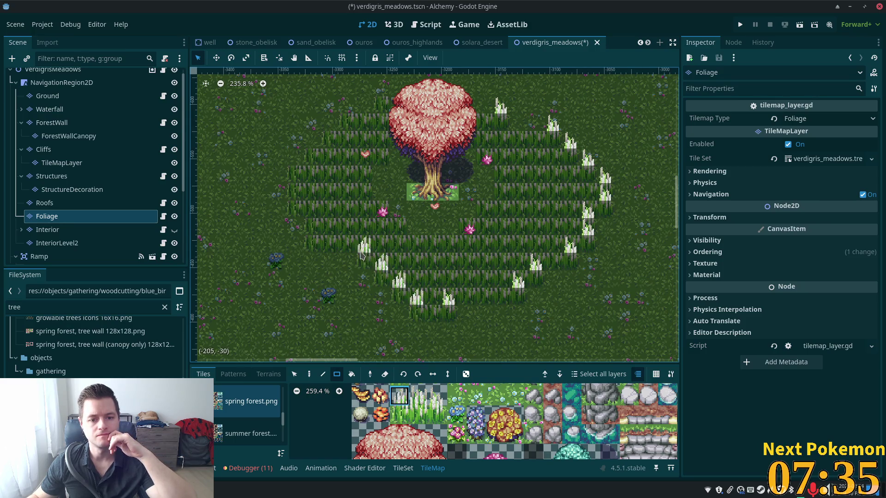
pyautogui.click(310, 234)
pyautogui.click(310, 218)
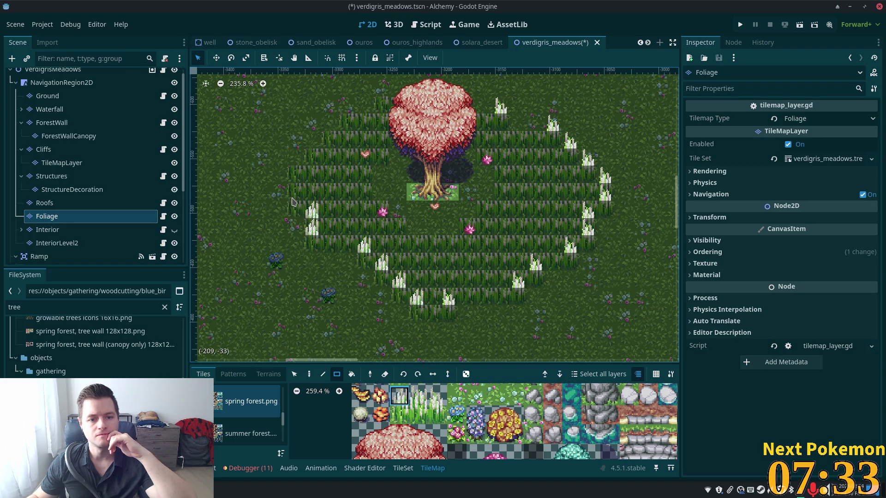
pyautogui.click(292, 201)
pyautogui.click(292, 180)
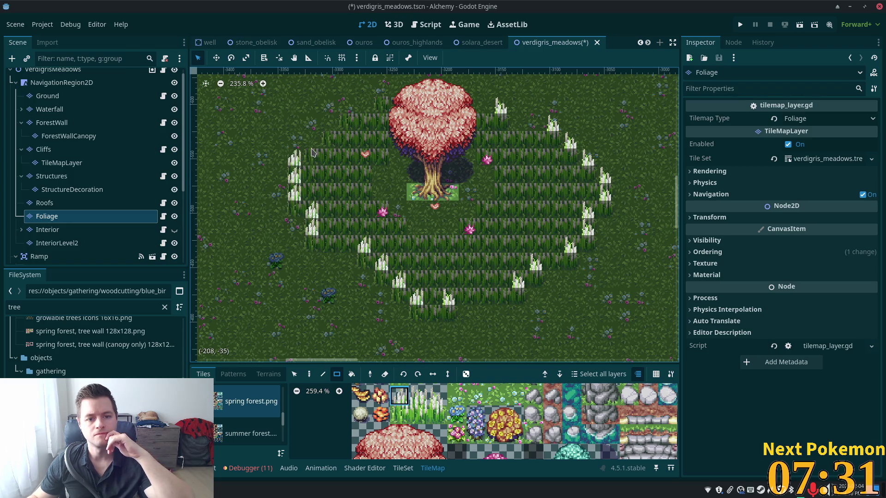
pyautogui.click(335, 132)
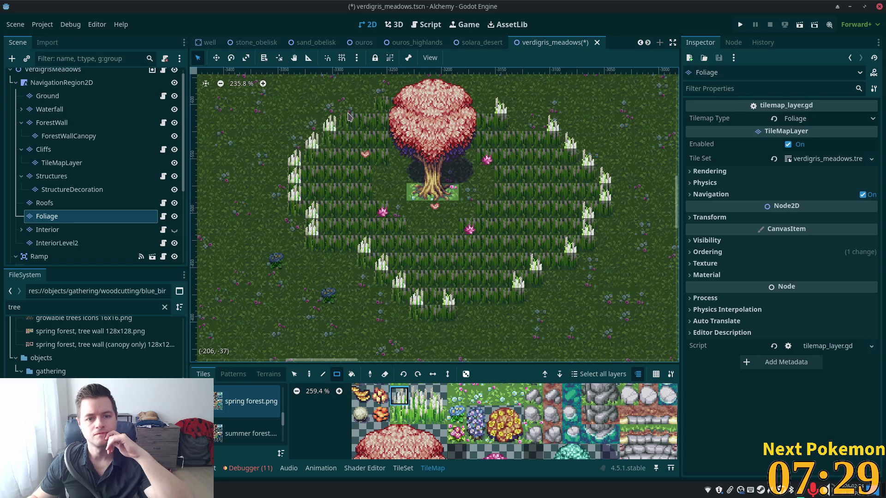
pyautogui.click(349, 115)
pyautogui.click(382, 98)
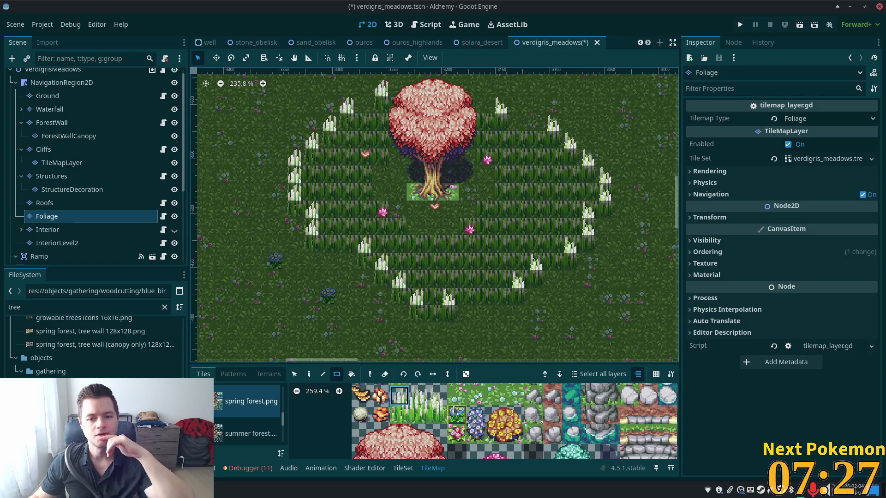
pyautogui.click(420, 398)
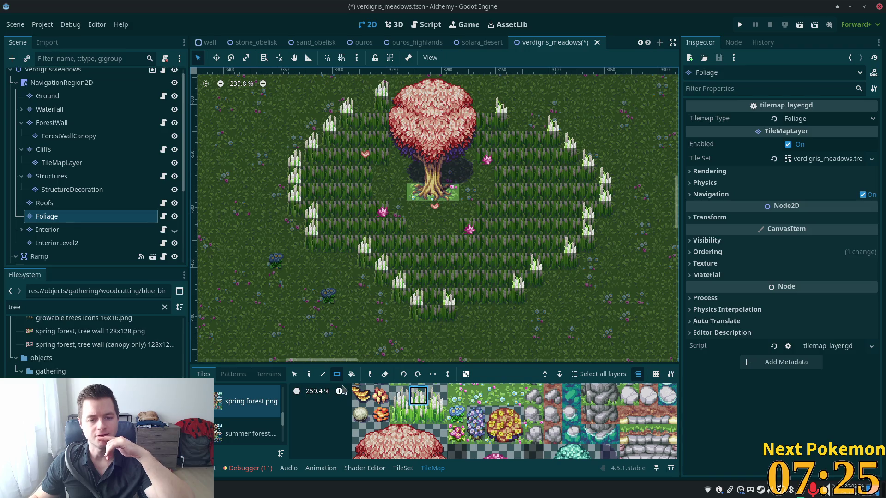
# - Rect-paint rows of tall grass on the Foliage layer left of the tree
pyautogui.moveTo(334, 227); pyautogui.dragTo(395, 228)
pyautogui.moveTo(327, 210)
pyautogui.mouseDown()
pyautogui.moveTo(398, 209)
pyautogui.moveTo(376, 193)
pyautogui.moveTo(298, 193)
pyautogui.mouseUp()
pyautogui.moveTo(367, 175); pyautogui.dragTo(302, 174)
pyautogui.moveTo(385, 156); pyautogui.dragTo(308, 156)
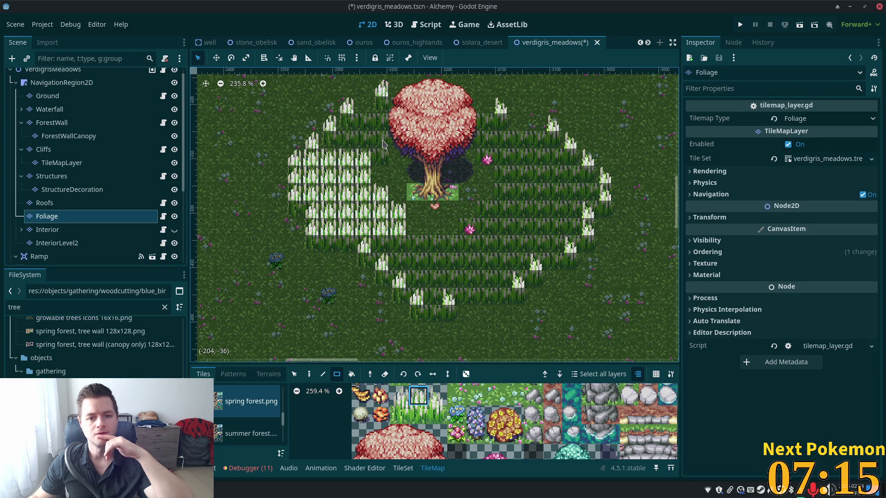
pyautogui.moveTo(382, 144); pyautogui.dragTo(328, 145)
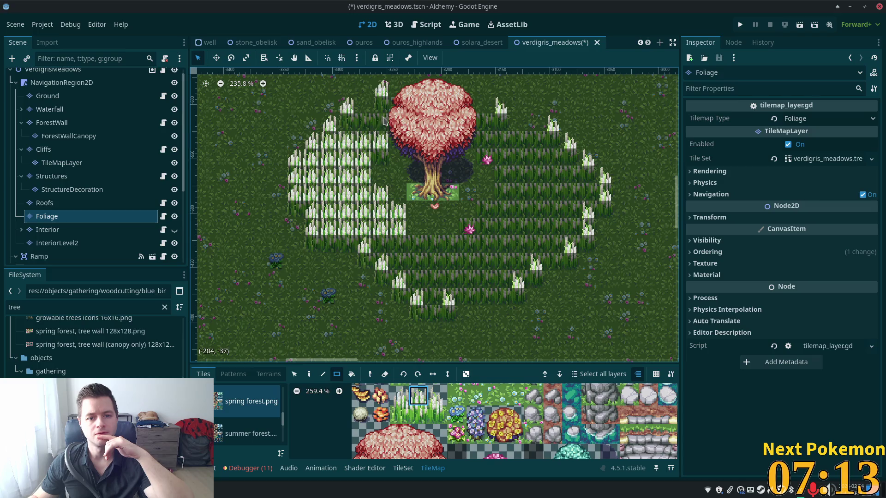
pyautogui.moveTo(386, 122); pyautogui.dragTo(341, 121)
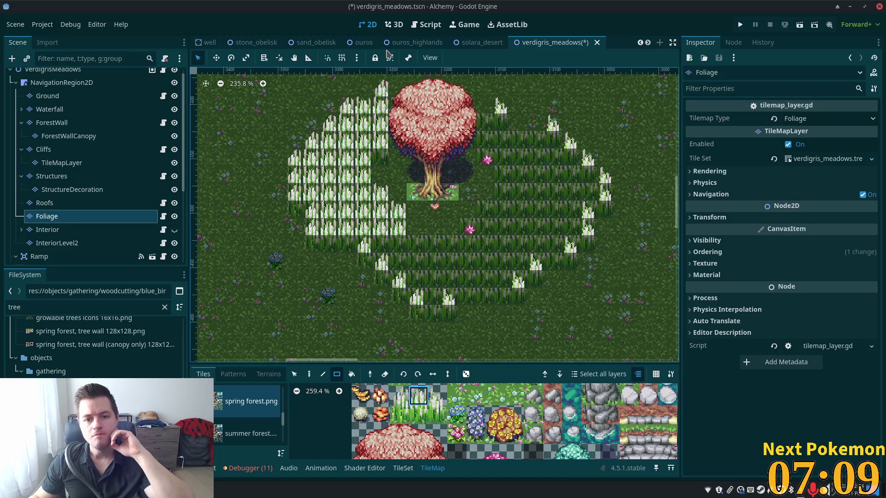
# - Paint tall grass around the treetop, undoing the row placed over it
pyautogui.moveTo(400, 91); pyautogui.dragTo(440, 95)
pyautogui.moveTo(450, 95); pyautogui.dragTo(452, 96)
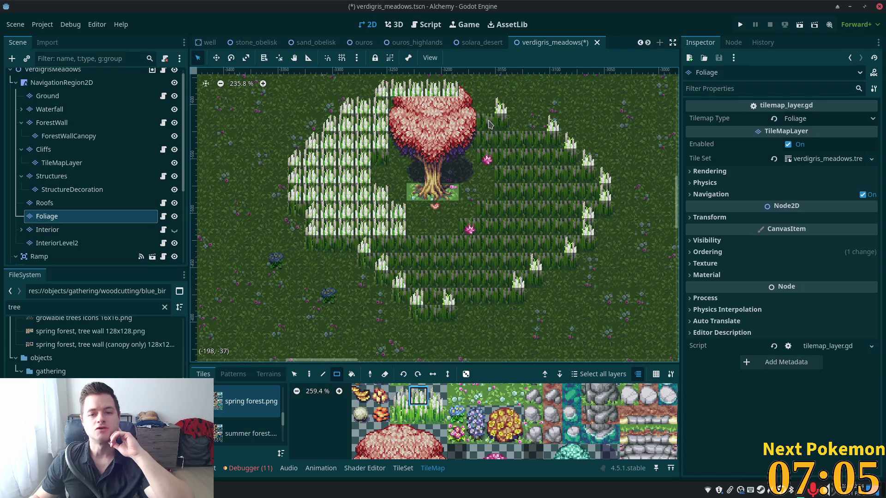
pyautogui.hotkey('ctrl', 'z')
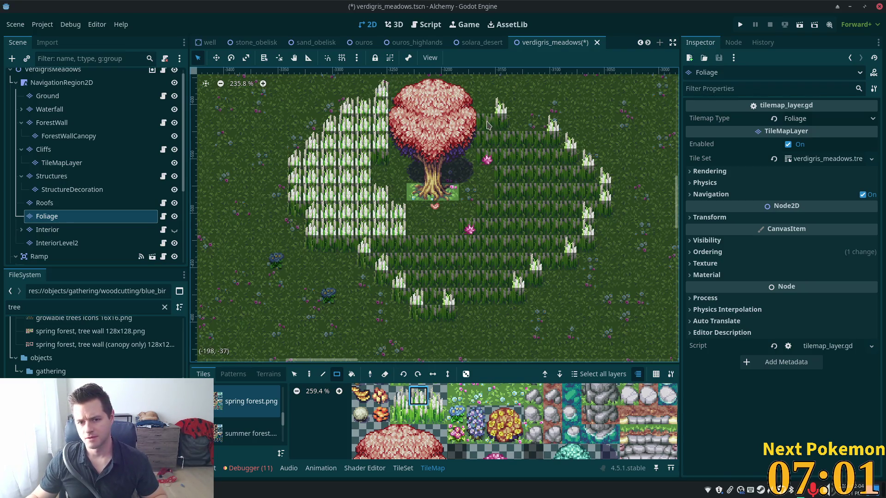
pyautogui.moveTo(487, 125)
pyautogui.mouseDown()
pyautogui.moveTo(554, 138)
pyautogui.moveTo(514, 126)
pyautogui.mouseUp()
pyautogui.moveTo(572, 157)
pyautogui.mouseDown()
pyautogui.moveTo(491, 160)
pyautogui.moveTo(503, 159)
pyautogui.moveTo(505, 173)
pyautogui.moveTo(587, 177)
pyautogui.moveTo(587, 191)
pyautogui.moveTo(497, 192)
pyautogui.moveTo(588, 211)
pyautogui.mouseUp()
# - Paint tall-grass rows right of the tree, over the pink flower, and down to the bottom row
pyautogui.click(483, 192)
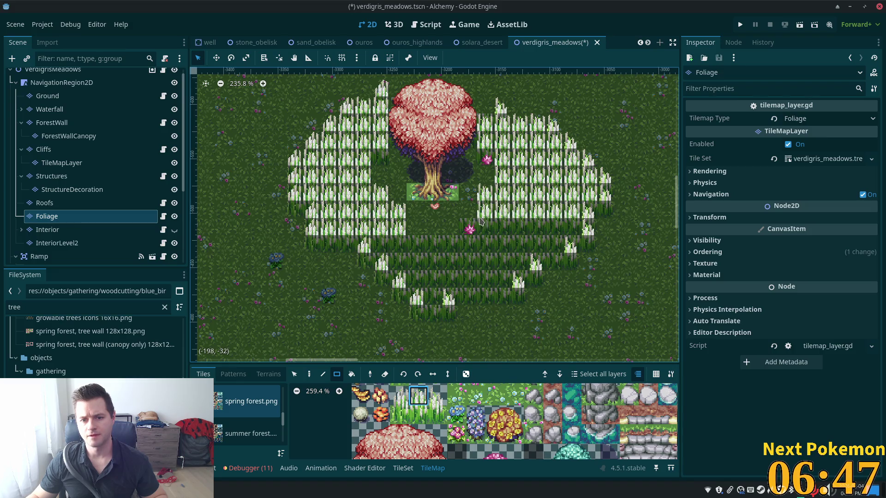
pyautogui.moveTo(466, 227)
pyautogui.mouseDown()
pyautogui.moveTo(572, 226)
pyautogui.moveTo(400, 227)
pyautogui.moveTo(476, 246)
pyautogui.moveTo(565, 245)
pyautogui.mouseUp()
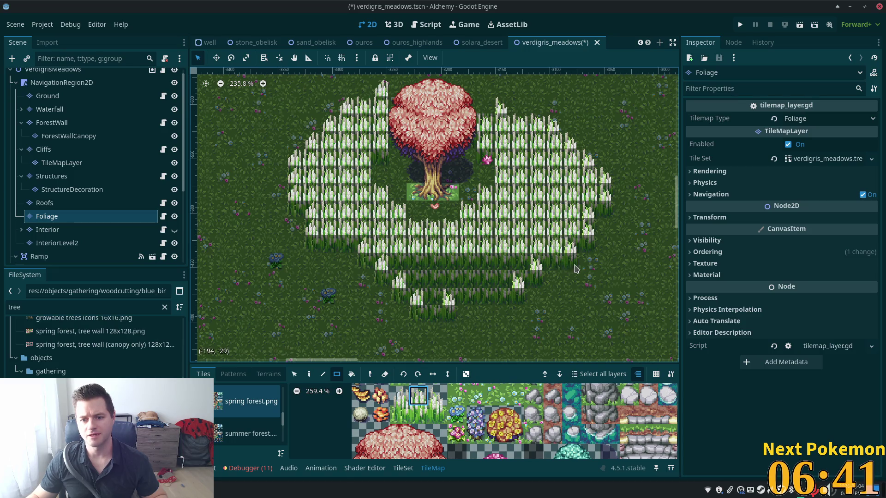
pyautogui.moveTo(521, 266); pyautogui.dragTo(398, 269)
pyautogui.moveTo(501, 278); pyautogui.dragTo(410, 280)
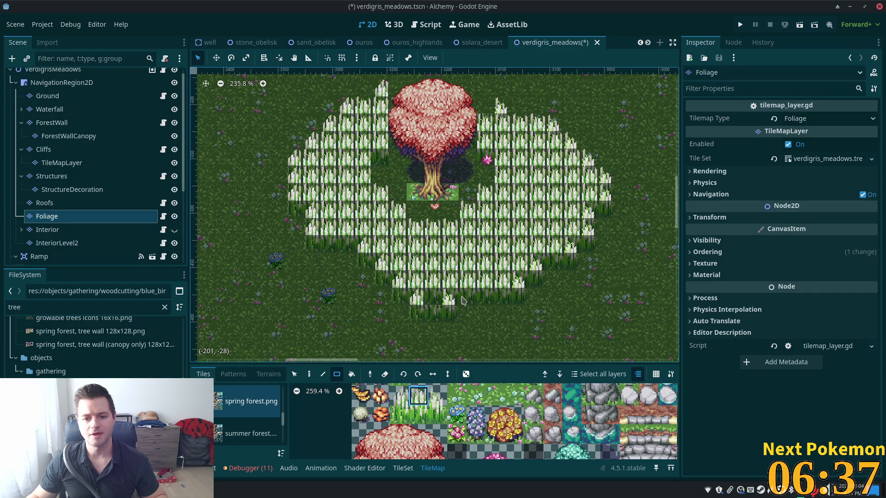
pyautogui.moveTo(463, 301); pyautogui.dragTo(425, 300)
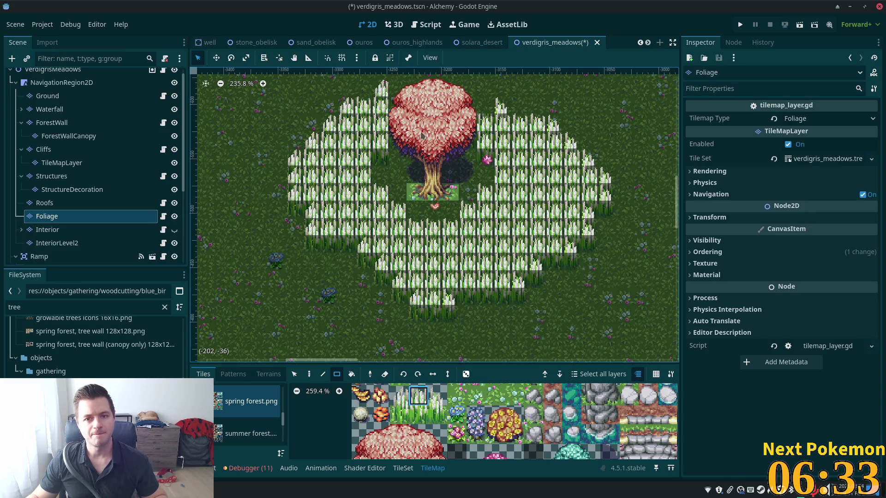
pyautogui.click(485, 106)
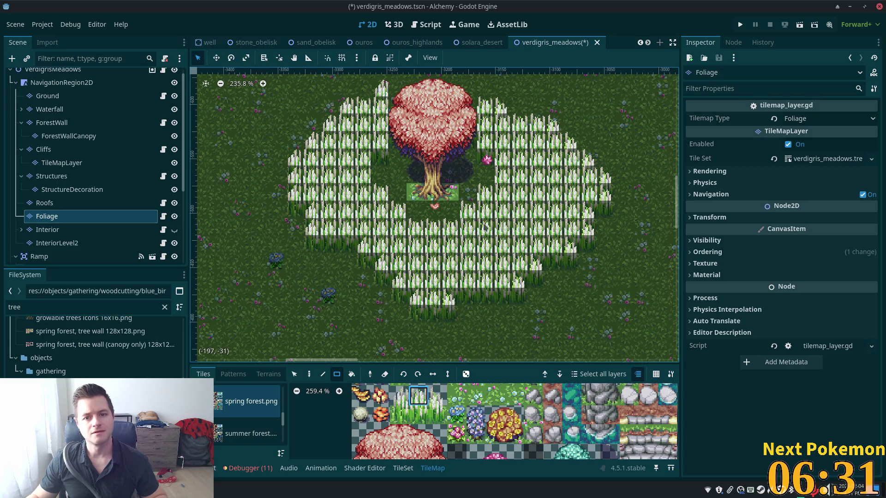
# - Paint a long row and a four-tile row of tall grass on the Ground layer
pyautogui.scroll(4, 369, 205)
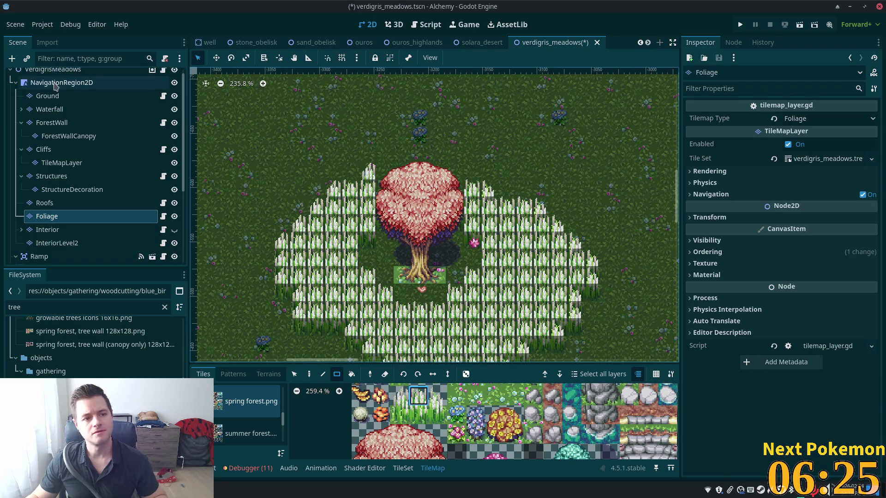
pyautogui.click(56, 72)
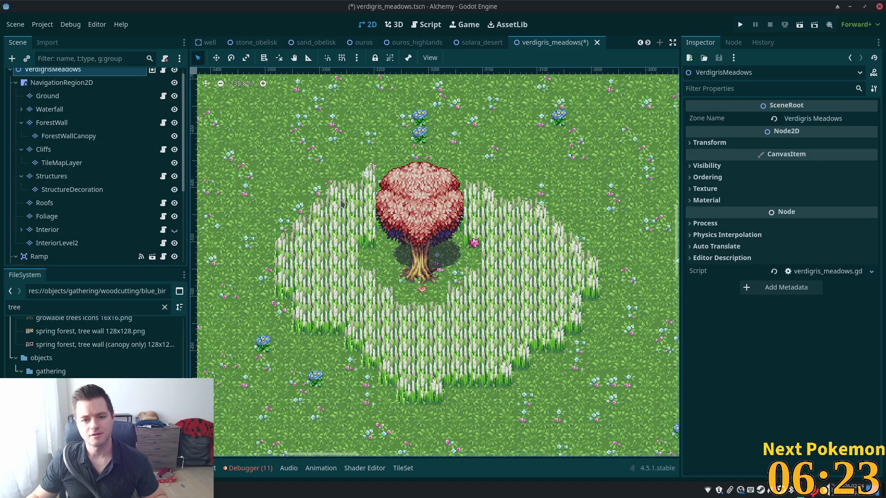
pyautogui.scroll(3, 341, 203)
pyautogui.moveTo(392, 181); pyautogui.dragTo(338, 214)
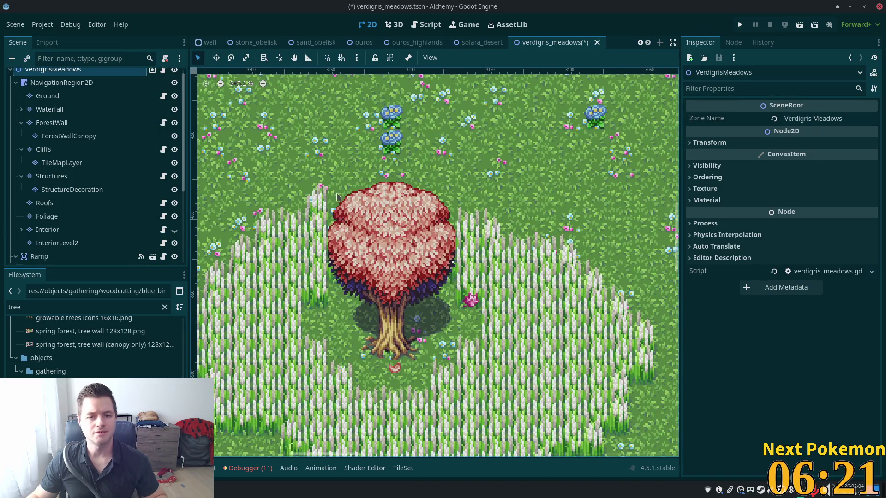
pyautogui.click(61, 82)
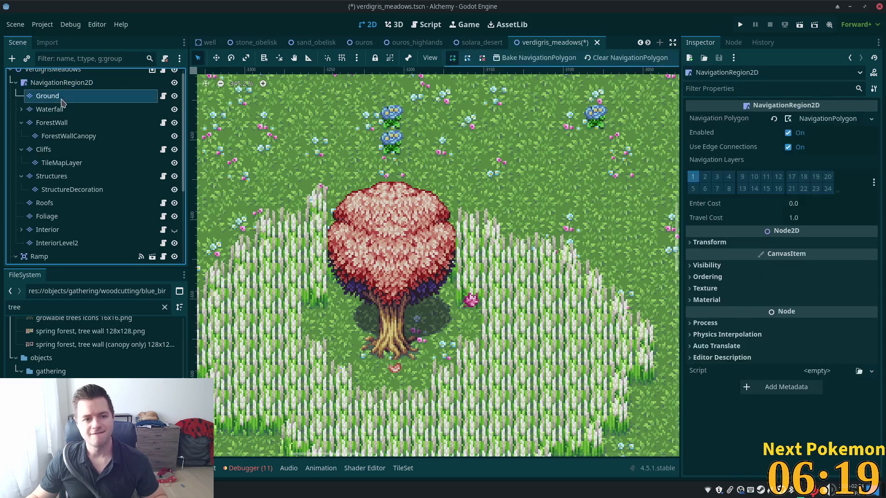
pyautogui.click(62, 97)
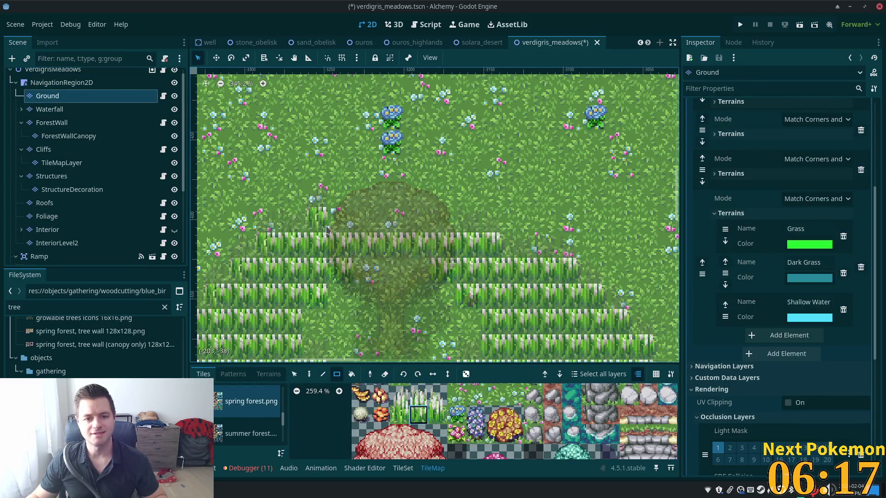
pyautogui.moveTo(327, 229); pyautogui.dragTo(452, 230)
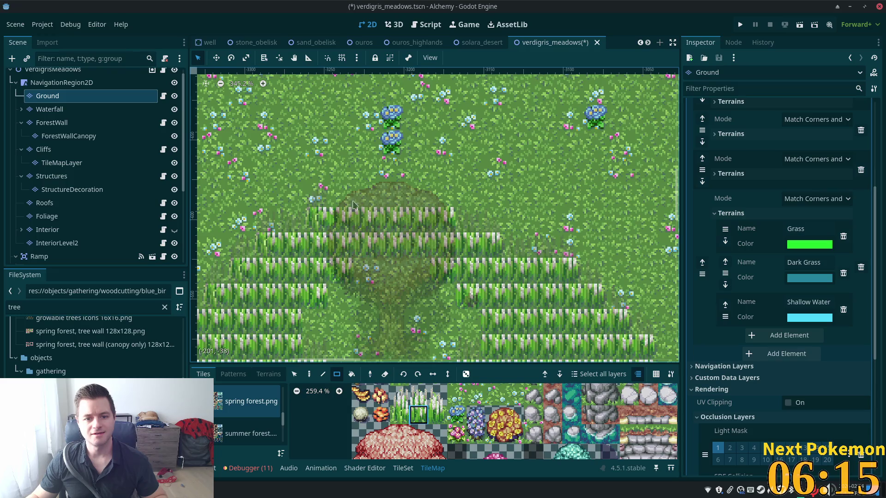
pyautogui.scroll(-4, 352, 205)
pyautogui.moveTo(325, 203); pyautogui.dragTo(385, 205)
# - Back on Foliage, paint a tall-grass row above the treetop using different tile variants
pyautogui.keyDown('ctrl'); pyautogui.click(125, 96); pyautogui.keyUp('ctrl')
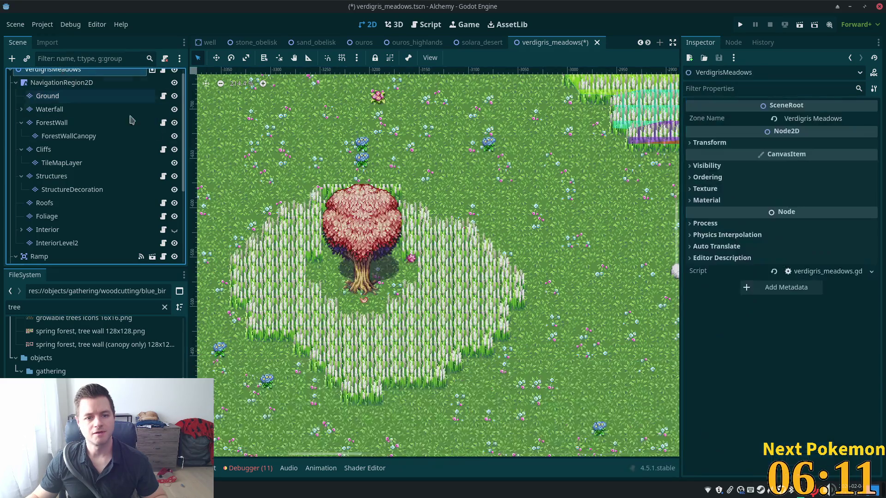
pyautogui.scroll(4, 313, 215)
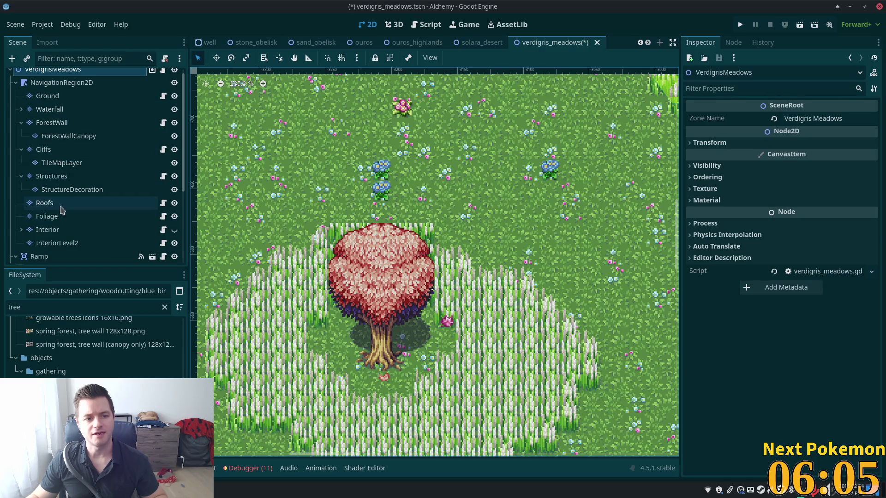
pyautogui.click(51, 216)
pyautogui.click(419, 395)
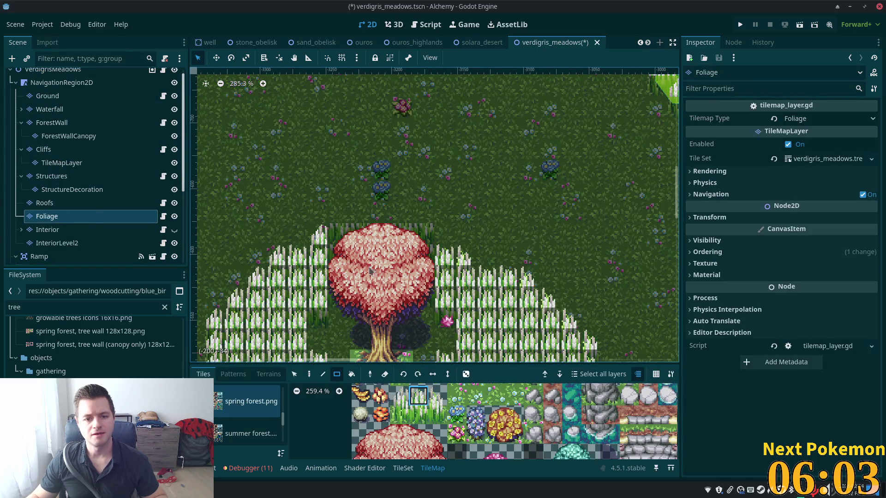
pyautogui.moveTo(341, 217); pyautogui.dragTo(427, 217)
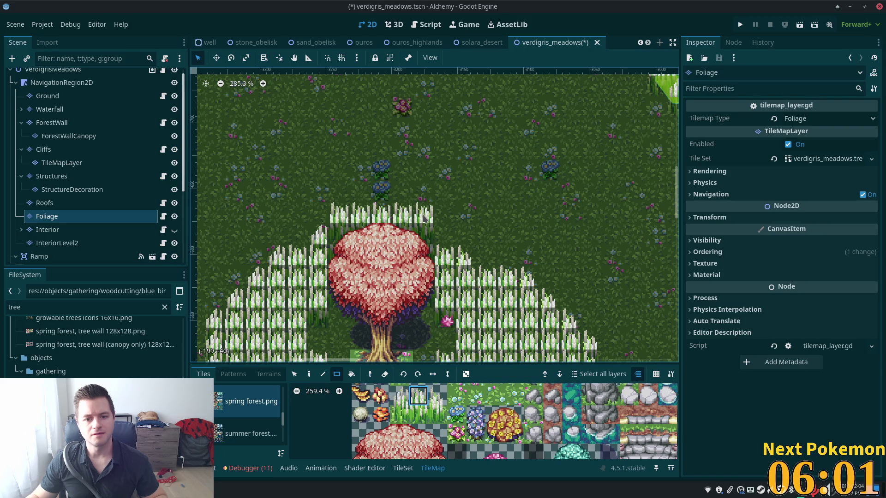
pyautogui.click(423, 216)
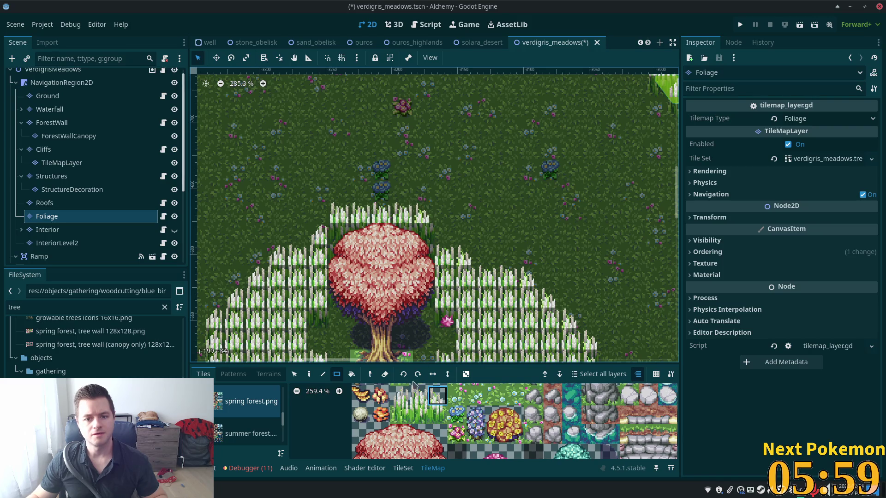
pyautogui.click(400, 395)
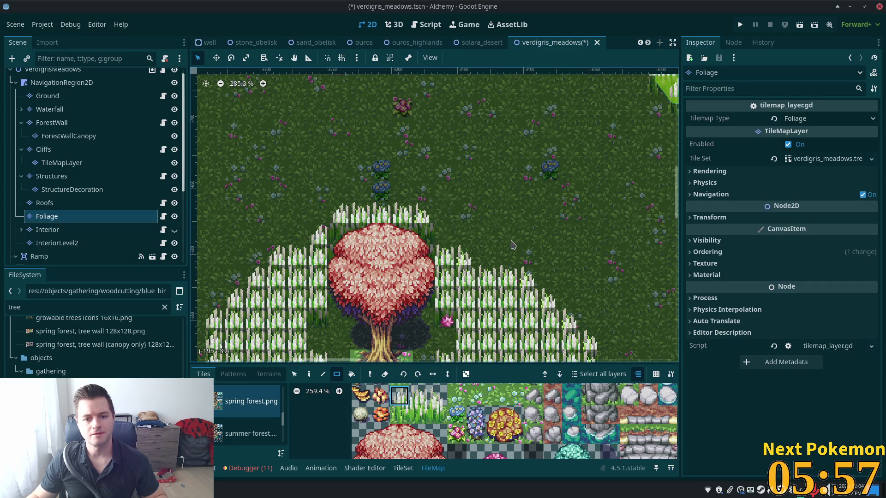
pyautogui.scroll(-4, 513, 244)
pyautogui.click(68, 86)
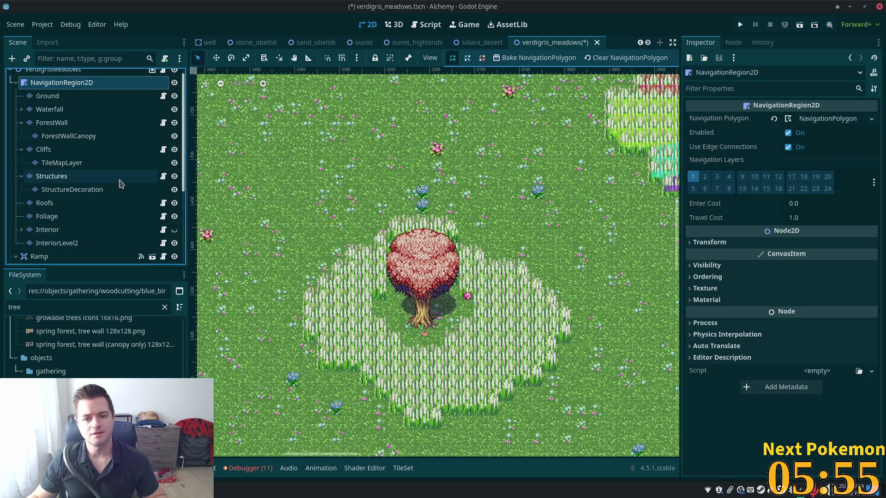
pyautogui.scroll(-2, 555, 256)
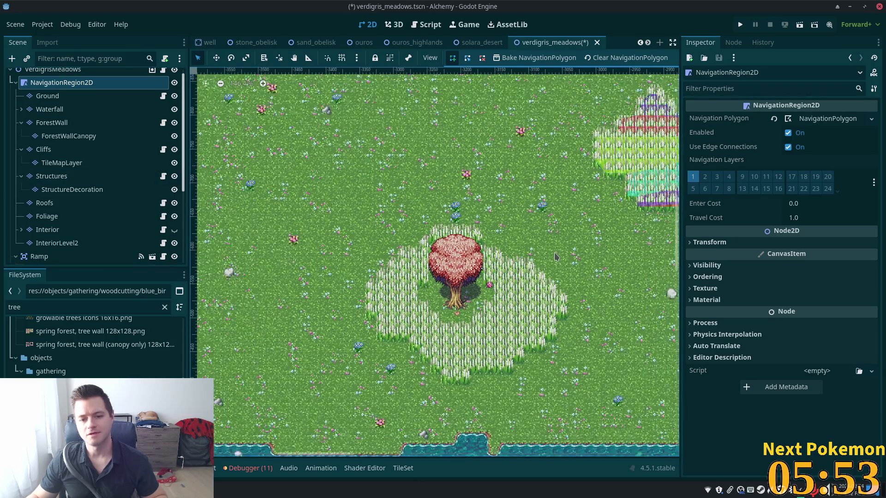
pyautogui.scroll(3, 554, 256)
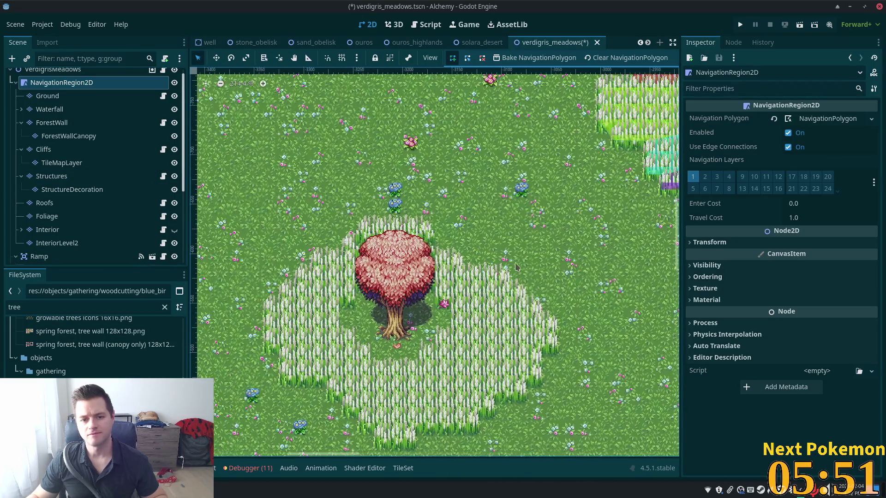
pyautogui.scroll(4, 517, 267)
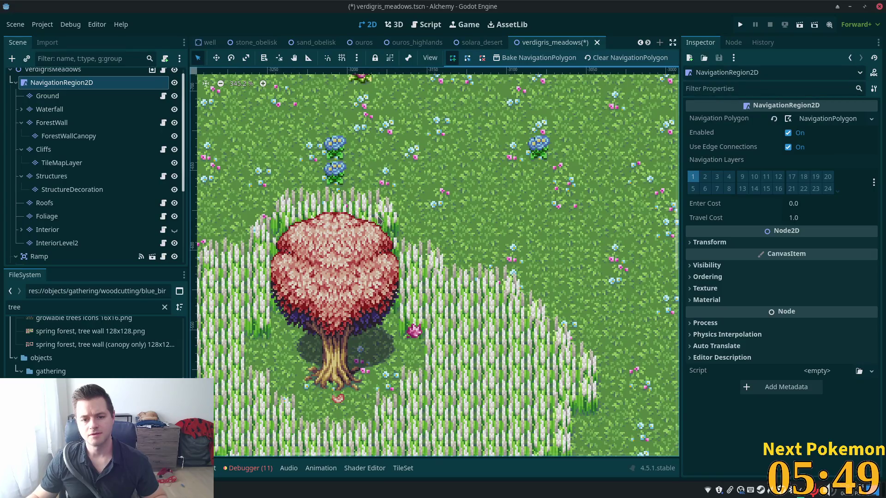
pyautogui.hscroll(-3, 378, 219)
pyautogui.scroll(-2, 378, 219)
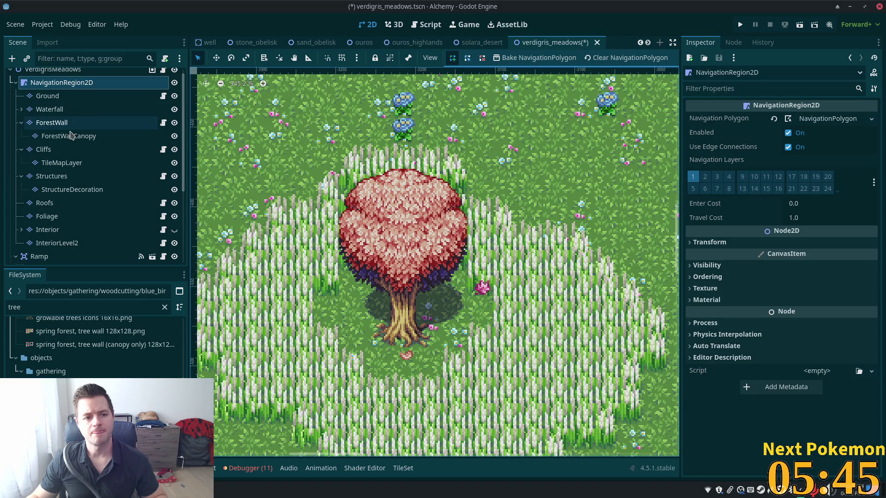
pyautogui.scroll(-4, 341, 226)
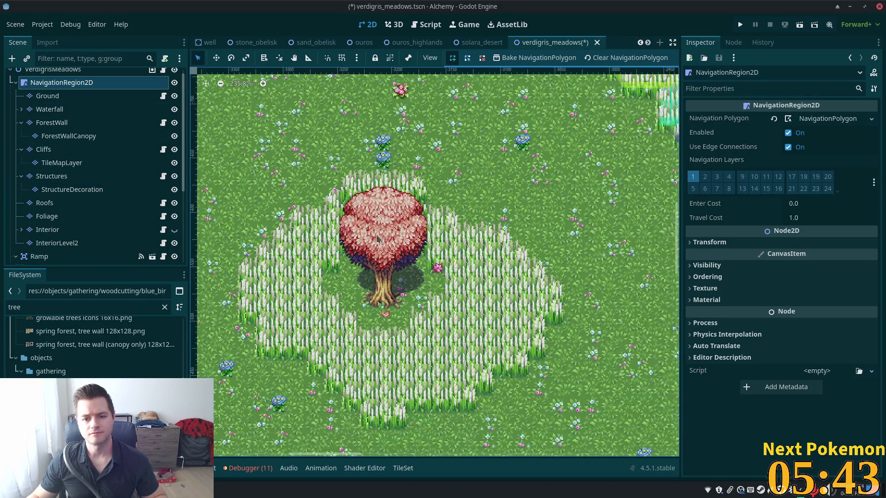
pyautogui.scroll(-3, 376, 238)
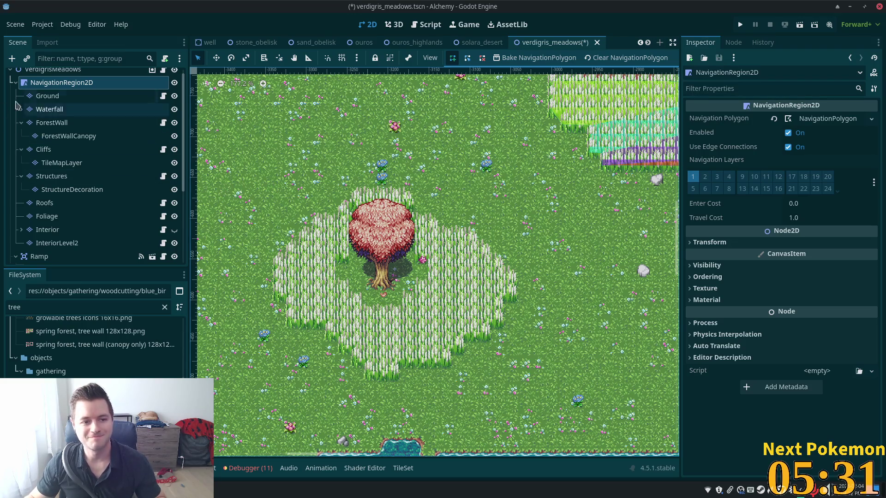
pyautogui.scroll(-3, 99, 217)
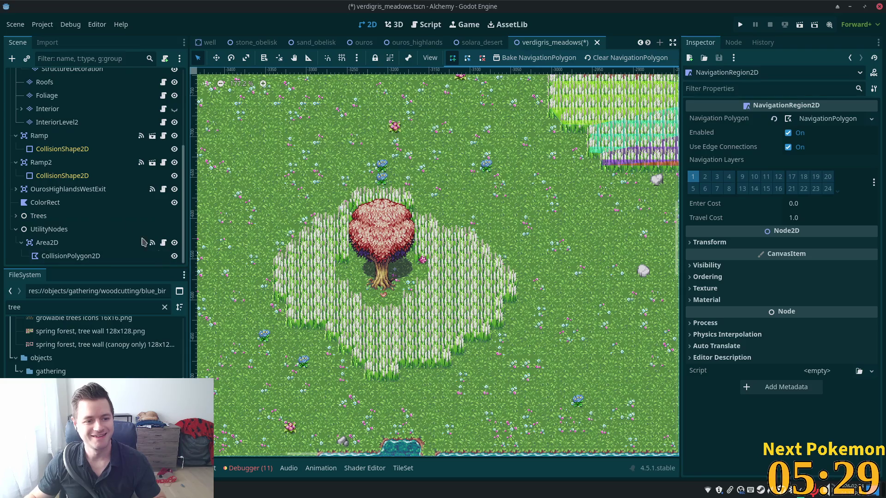
pyautogui.moveTo(182, 185); pyautogui.dragTo(182, 108)
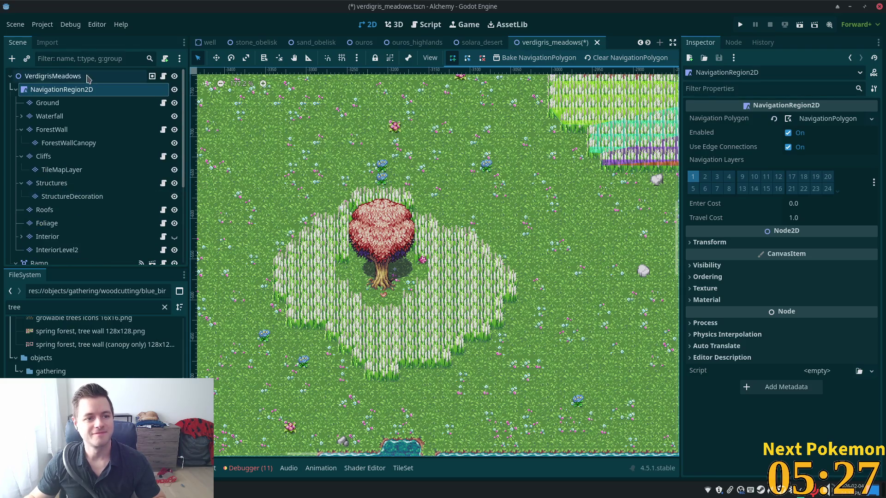
# - Create a new Area2D node and move it under UtilityNodes
pyautogui.click(157, 77)
pyautogui.scroll(-5, 156, 150)
pyautogui.hotkey('ctrl', 'a')
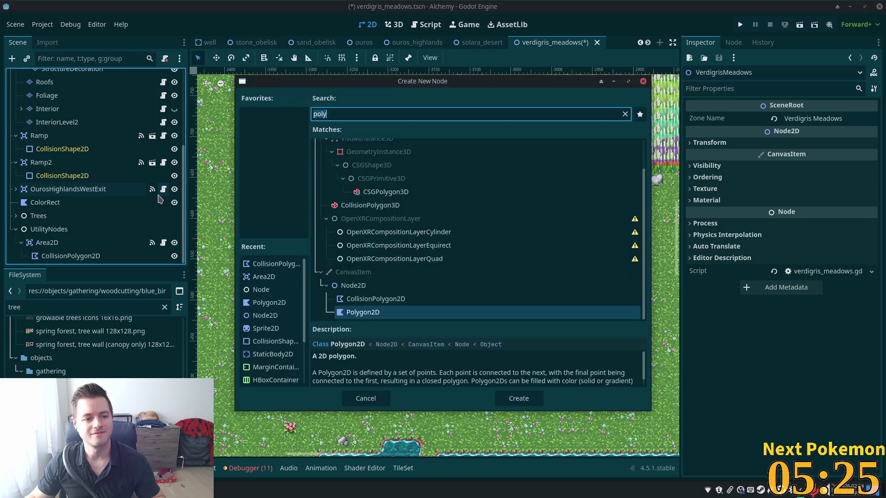
pyautogui.write('area')
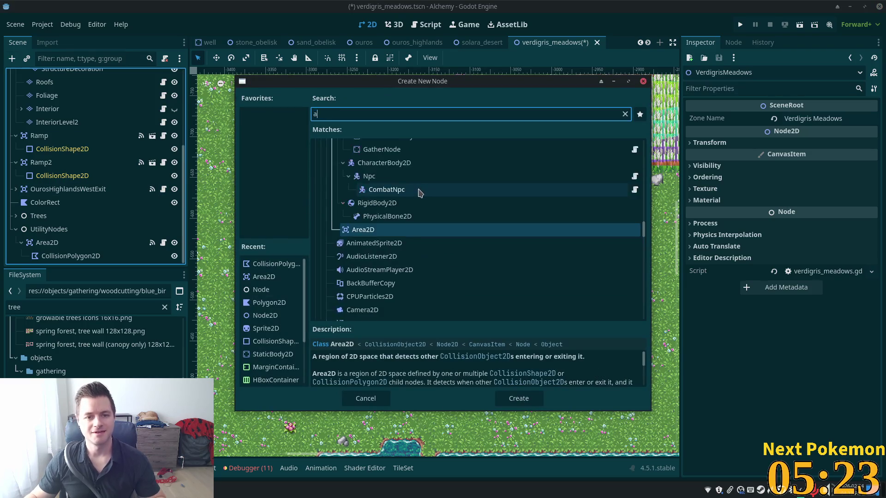
pyautogui.click(372, 204)
pyautogui.doubleClick(372, 204)
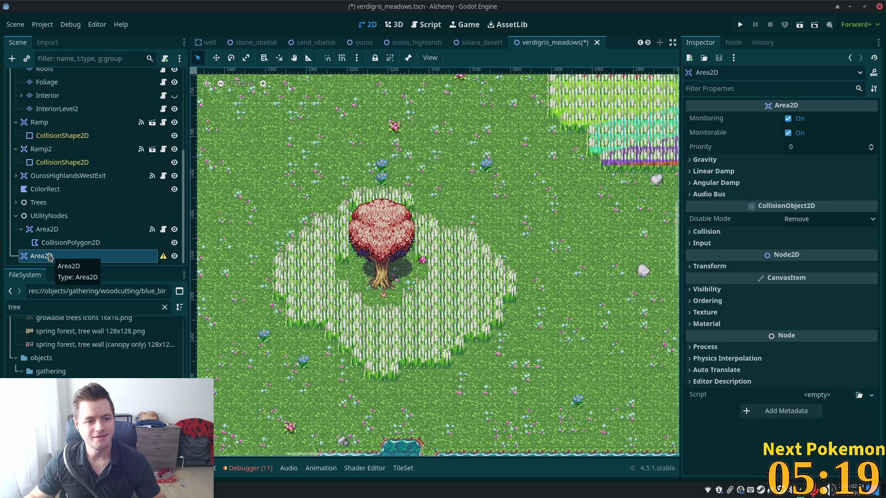
pyautogui.moveTo(48, 256); pyautogui.dragTo(48, 217)
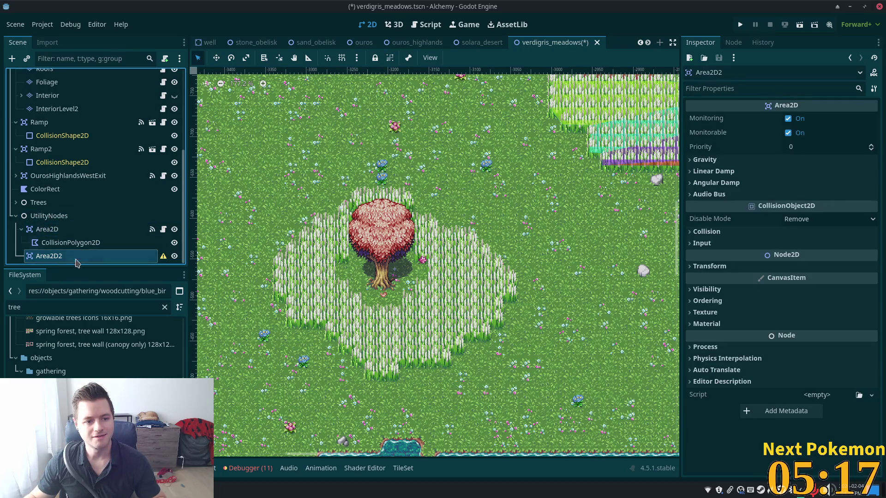
# - Add a CollisionPolygon2D child to Area2D2
pyautogui.doubleClick(69, 256)
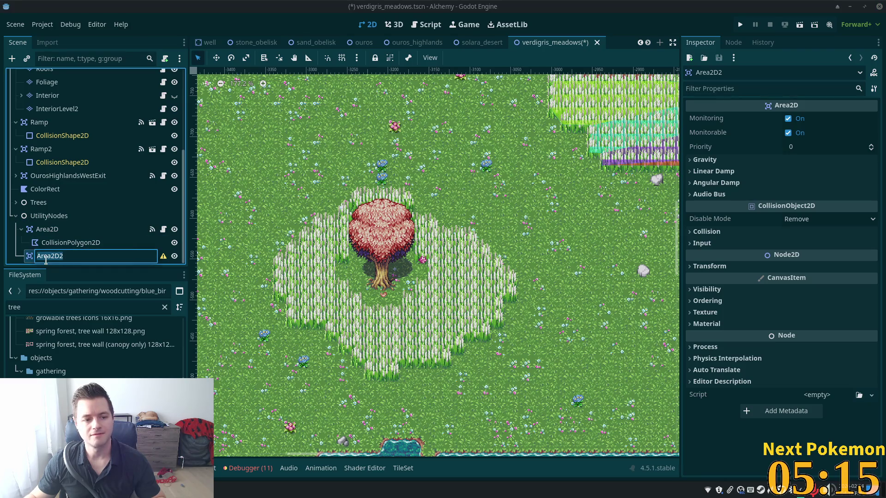
pyautogui.press('Return')
pyautogui.click(12, 58)
pyautogui.write('co')
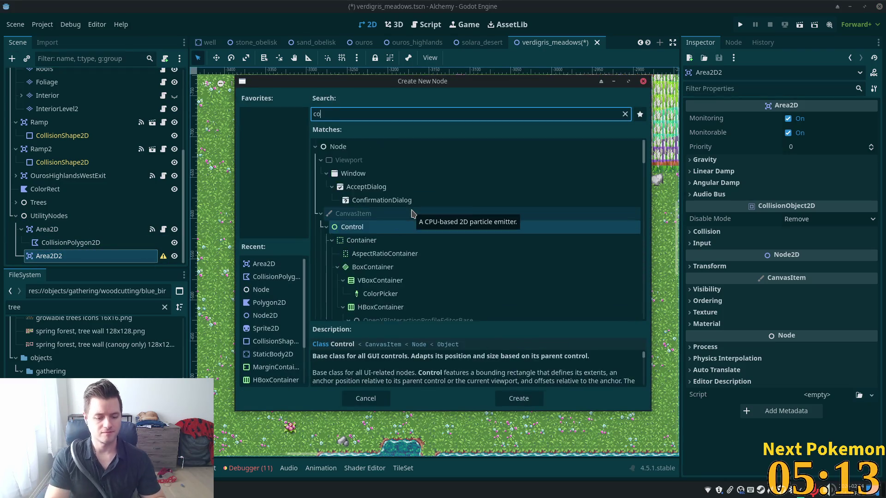
pyautogui.write('llisio')
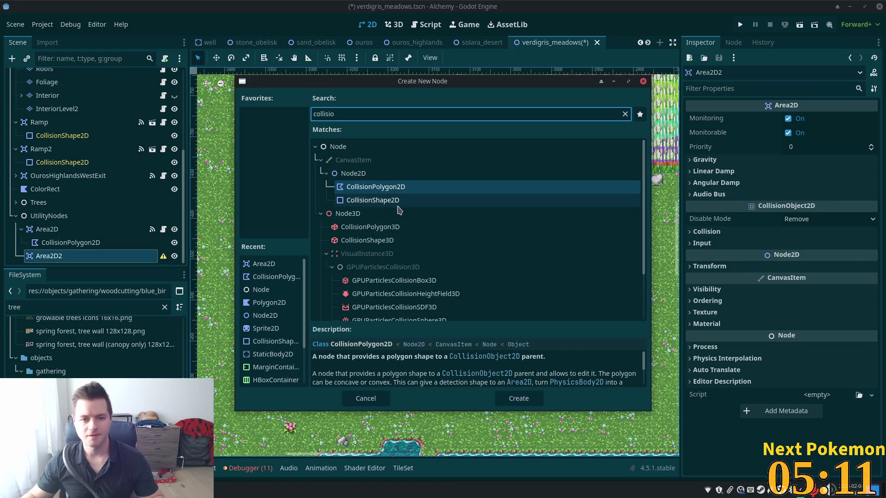
pyautogui.press('Return')
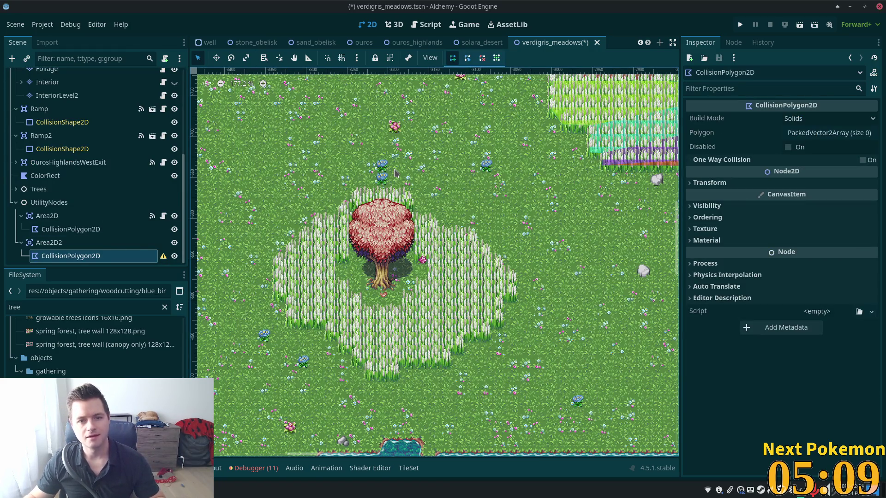
# - Outline the tall grass's upper-left, left and lower-left edges down to its bottom tip
pyautogui.scroll(-4, 394, 173)
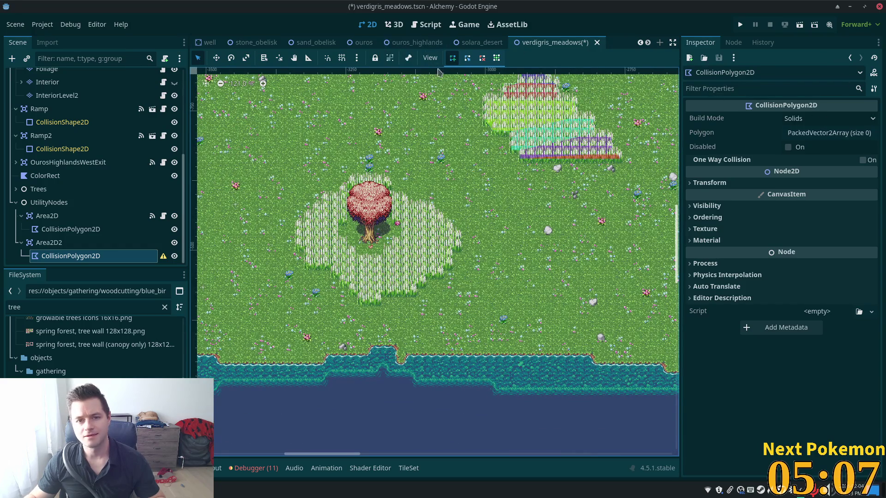
pyautogui.scroll(6, 425, 206)
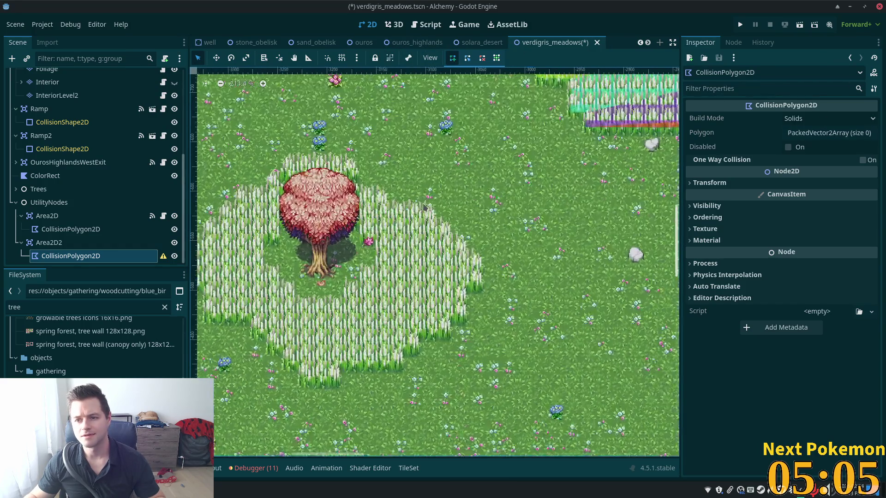
pyautogui.hscroll(-5, 401, 171)
pyautogui.scroll(-2, 392, 157)
pyautogui.scroll(1, 376, 136)
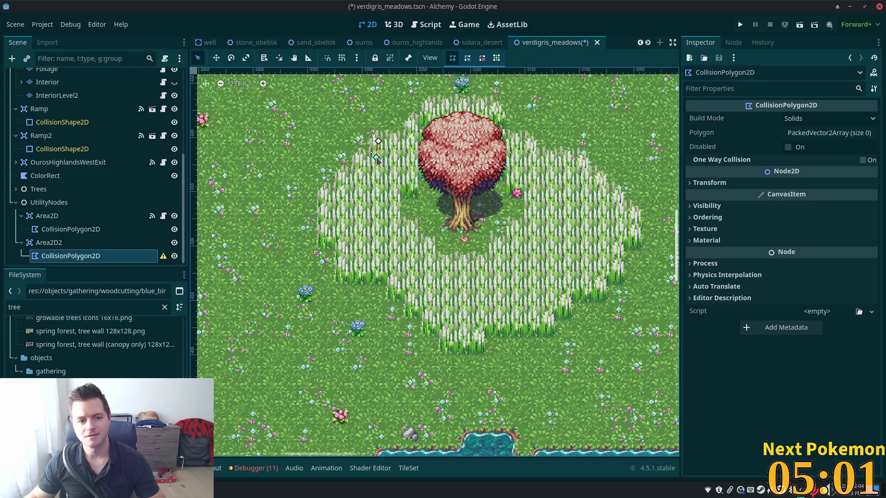
pyautogui.click(376, 158)
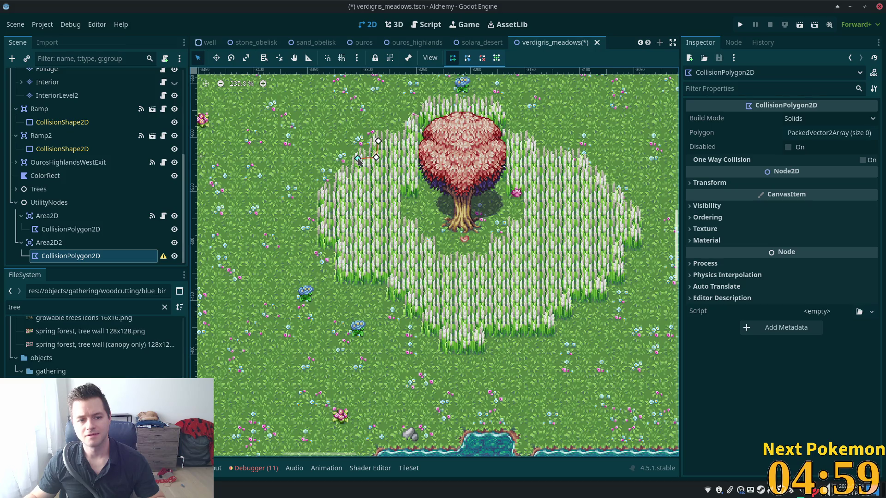
pyautogui.click(358, 158)
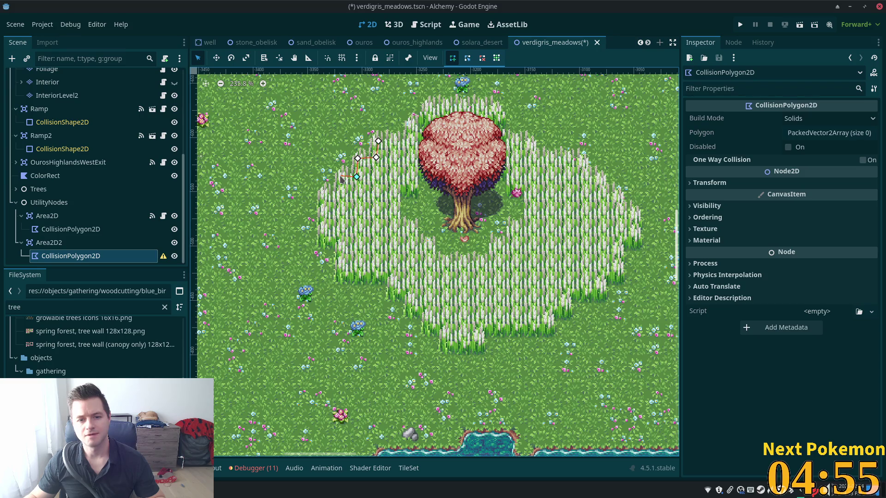
pyautogui.click(340, 175)
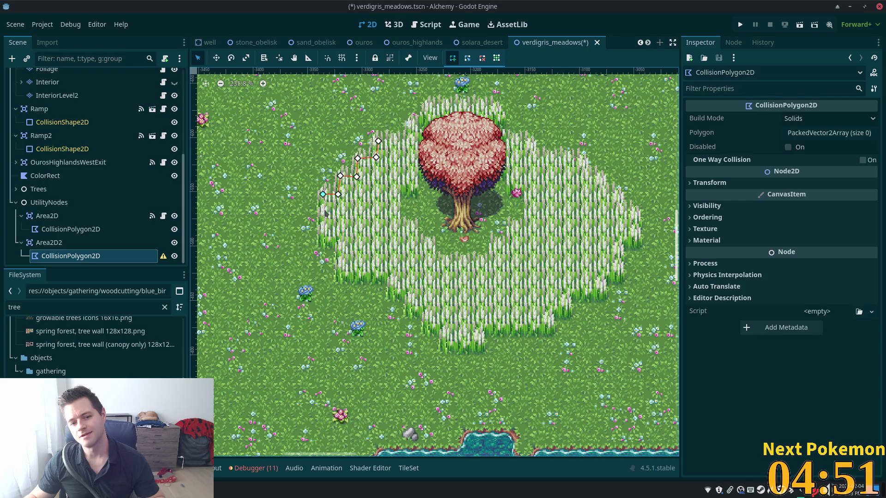
pyautogui.click(323, 235)
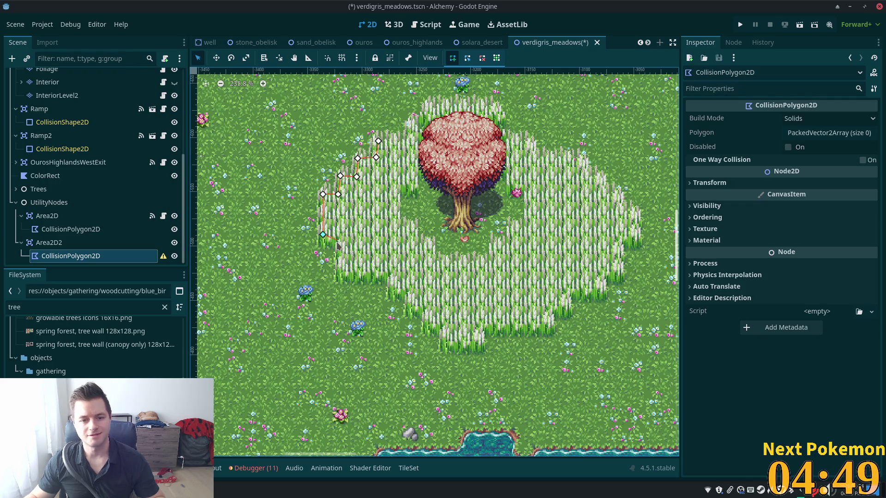
pyautogui.click(339, 246)
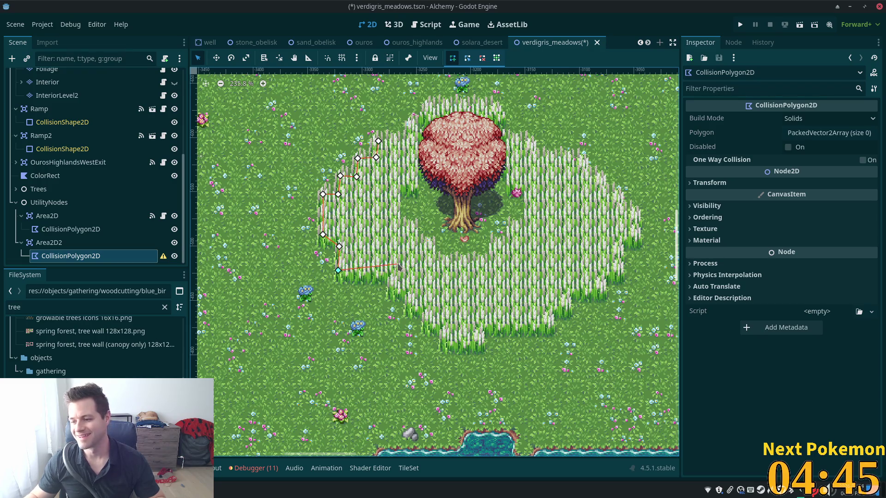
pyautogui.click(392, 277)
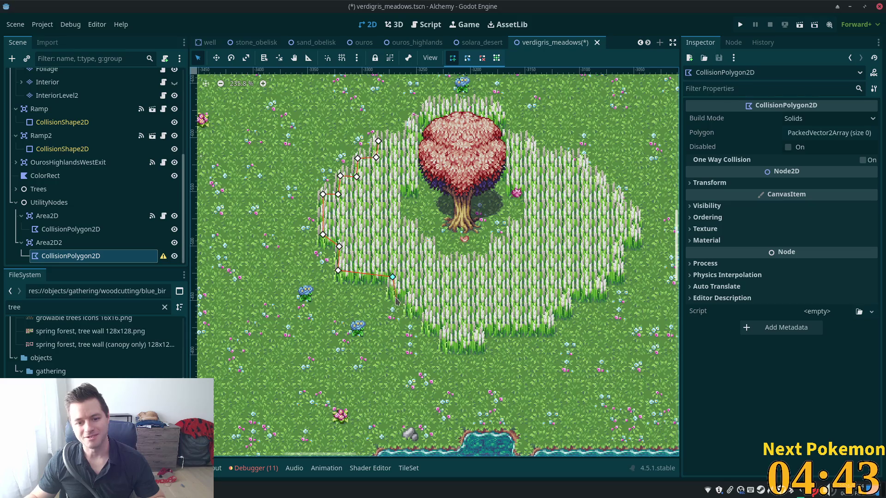
pyautogui.click(391, 294)
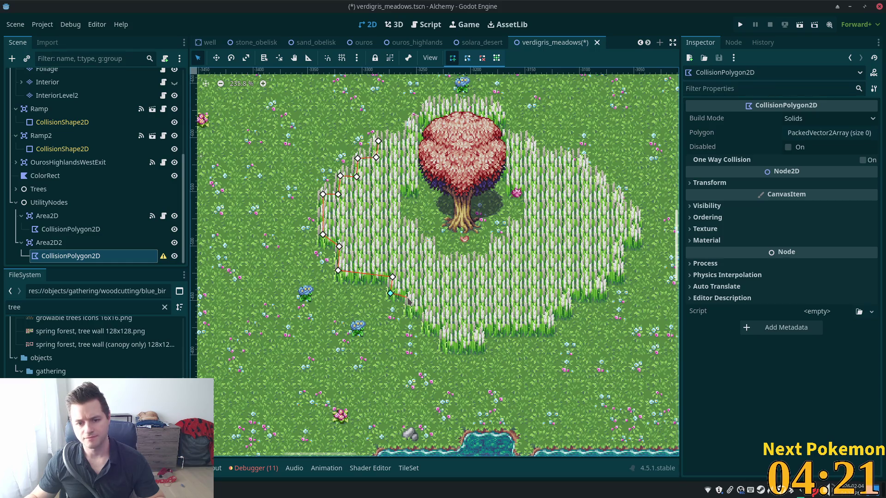
pyautogui.click(409, 298)
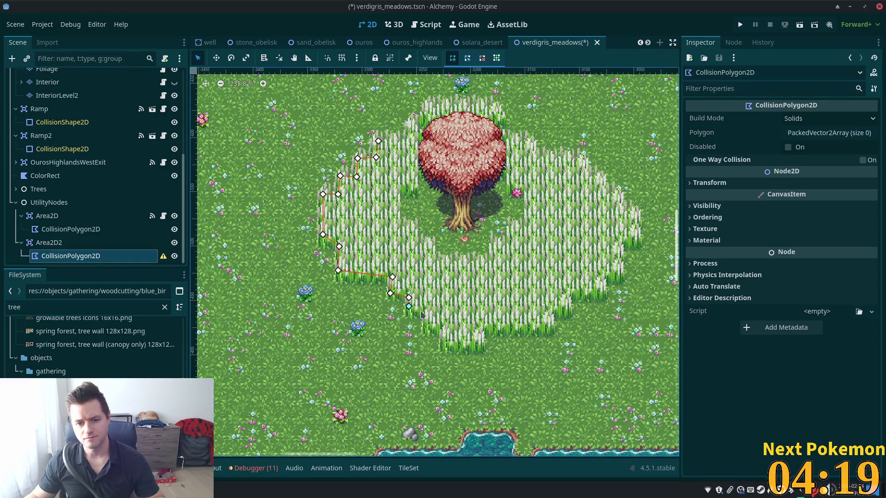
pyautogui.click(428, 319)
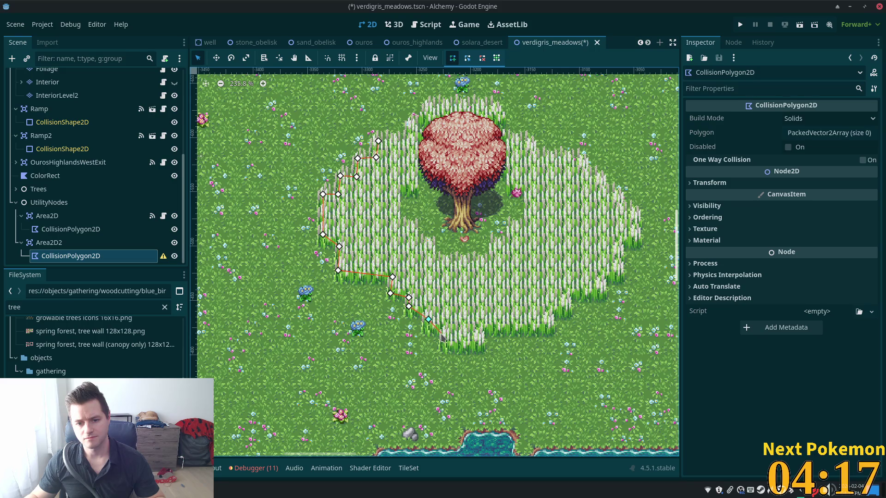
pyautogui.click(442, 333)
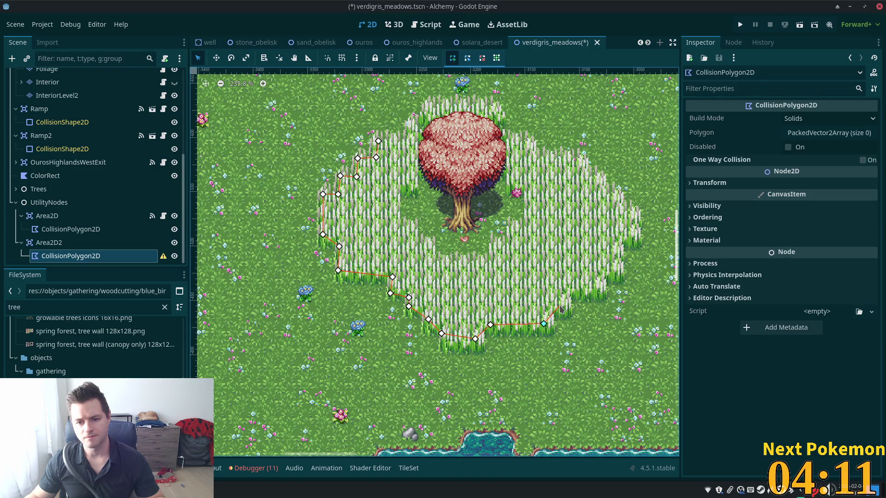
# - Continue the outline across the bottom, up the right side, and down the tree's right side
pyautogui.click(559, 306)
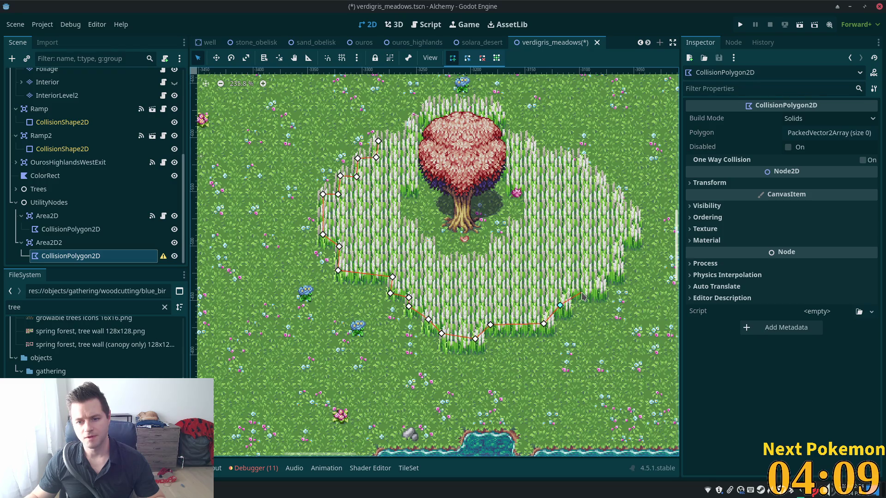
pyautogui.click(582, 292)
pyautogui.click(599, 292)
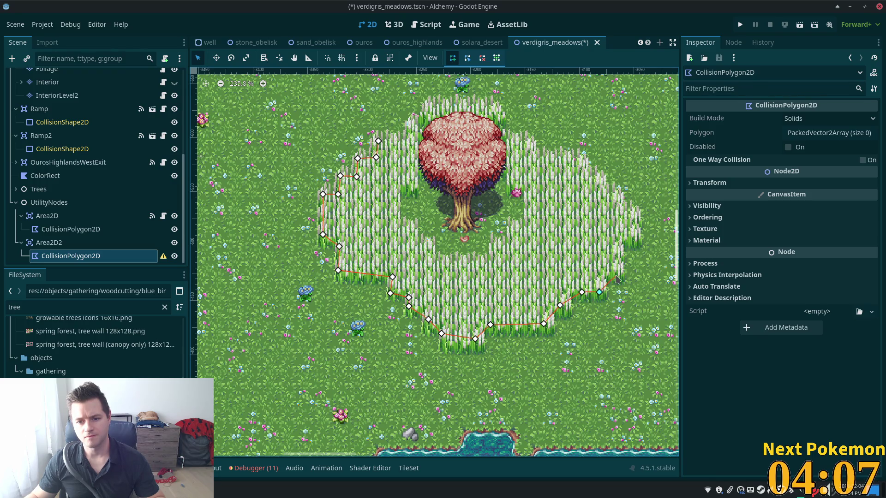
pyautogui.click(615, 275)
pyautogui.click(617, 242)
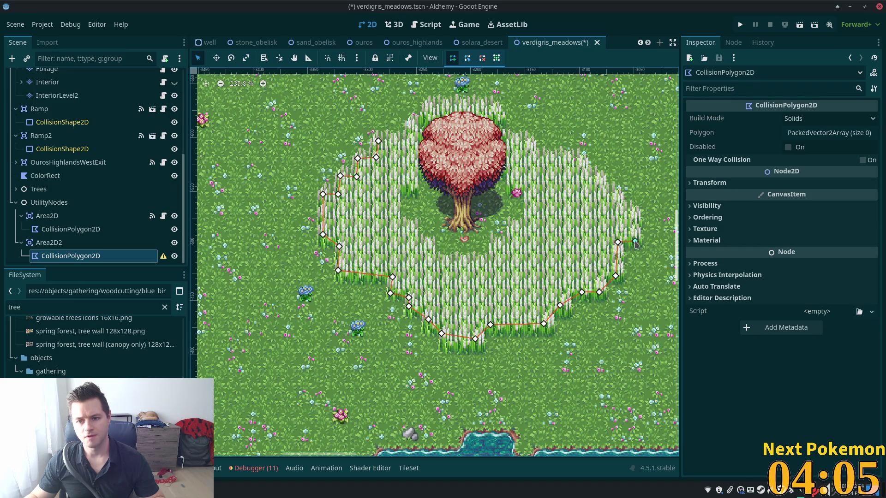
pyautogui.click(634, 241)
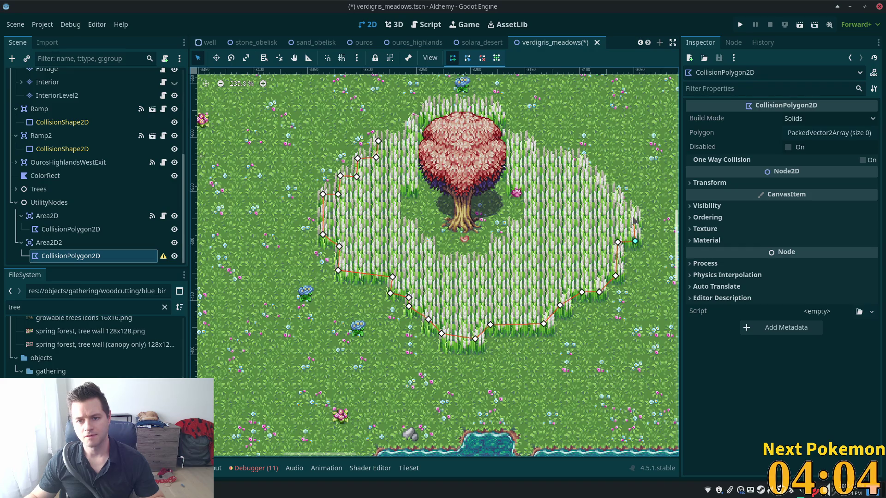
pyautogui.click(572, 160)
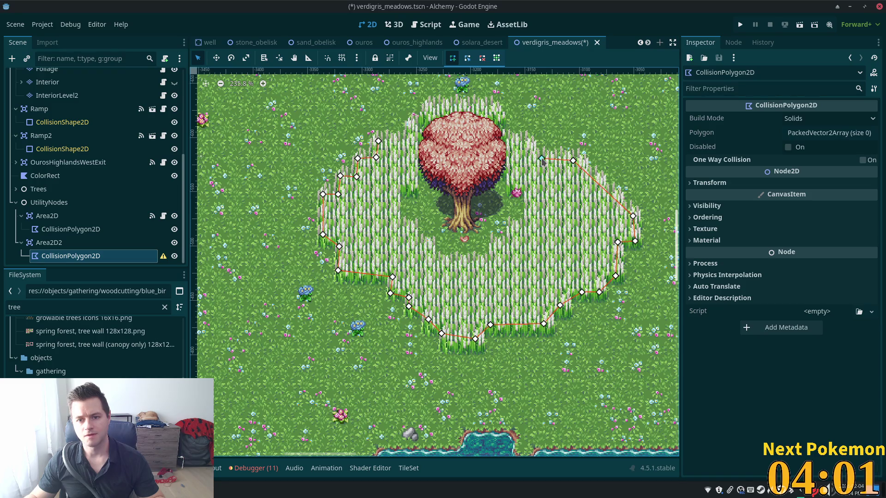
pyautogui.click(511, 143)
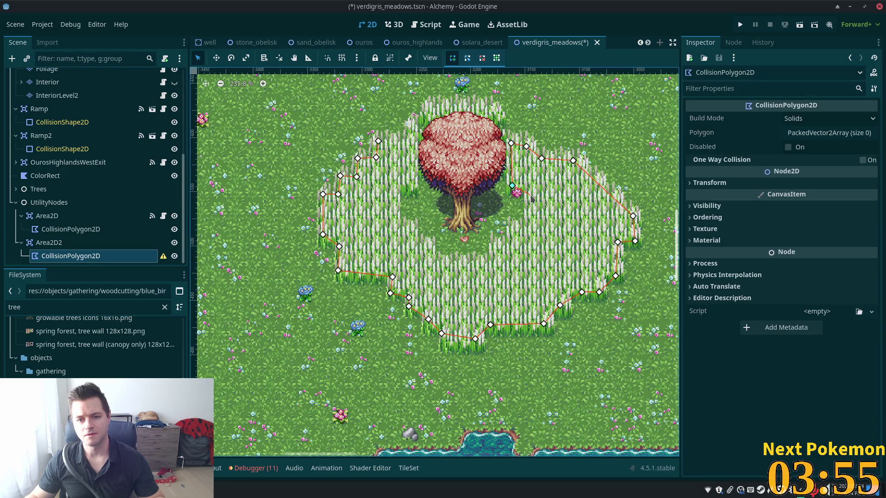
pyautogui.click(531, 195)
pyautogui.click(530, 218)
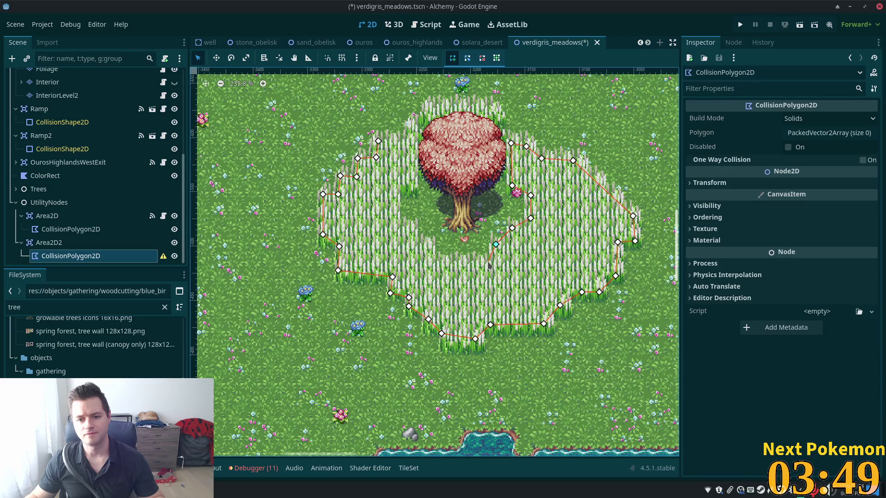
pyautogui.click(487, 263)
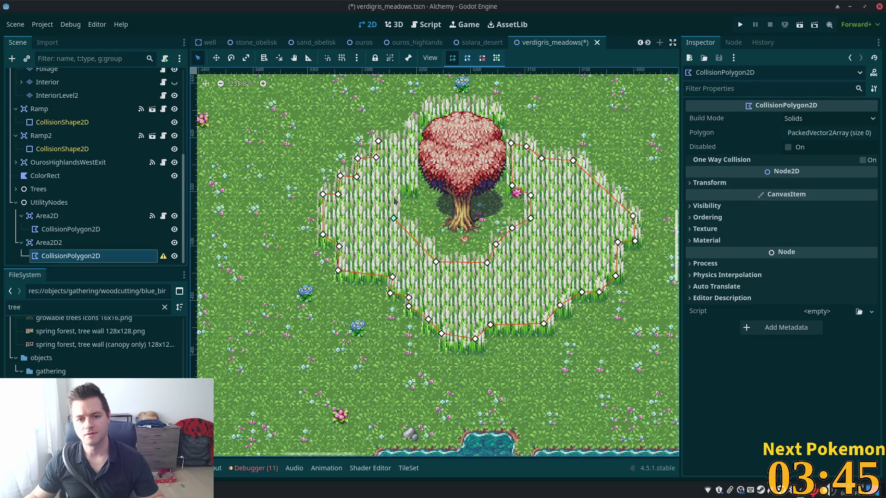
# - Trace around the tree's left side and top, then close the 48-point polygon at its first vertex
pyautogui.click(412, 189)
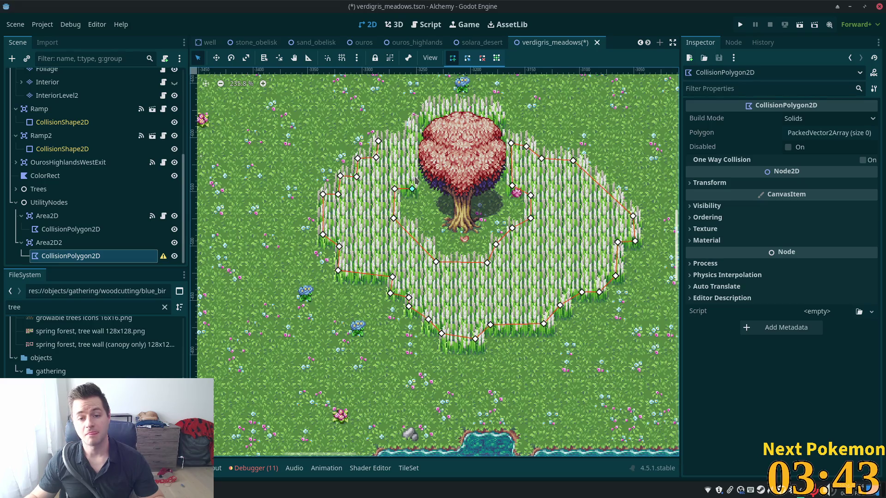
pyautogui.click(417, 139)
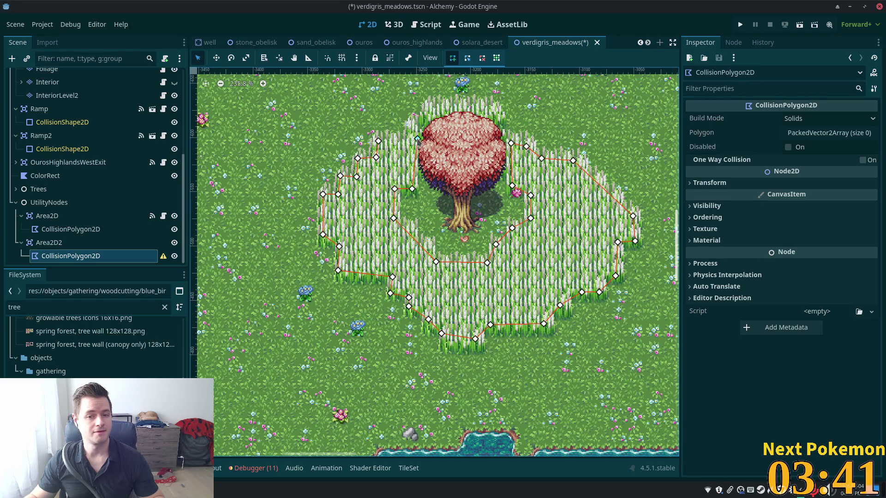
pyautogui.click(435, 116)
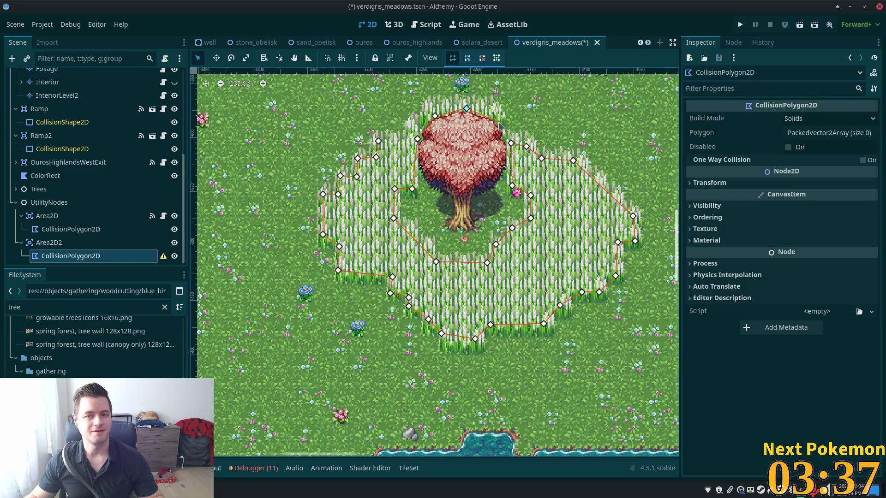
pyautogui.click(499, 122)
pyautogui.click(501, 115)
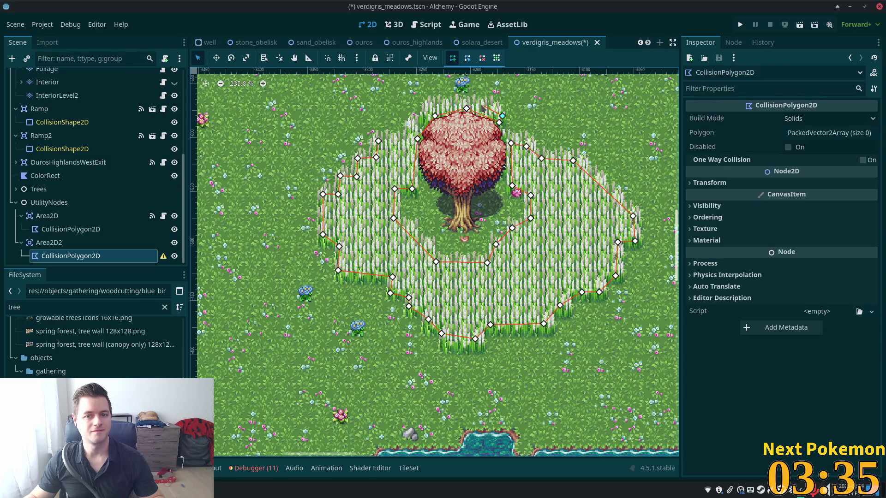
pyautogui.click(481, 105)
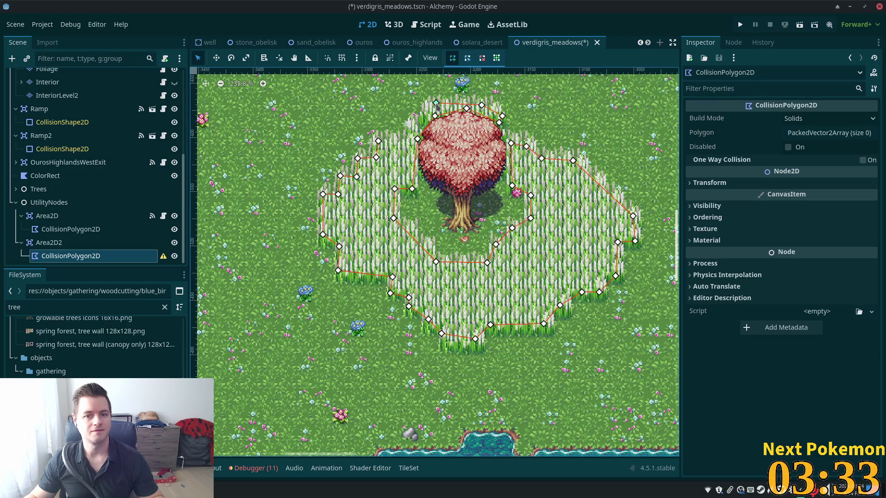
pyautogui.click(402, 139)
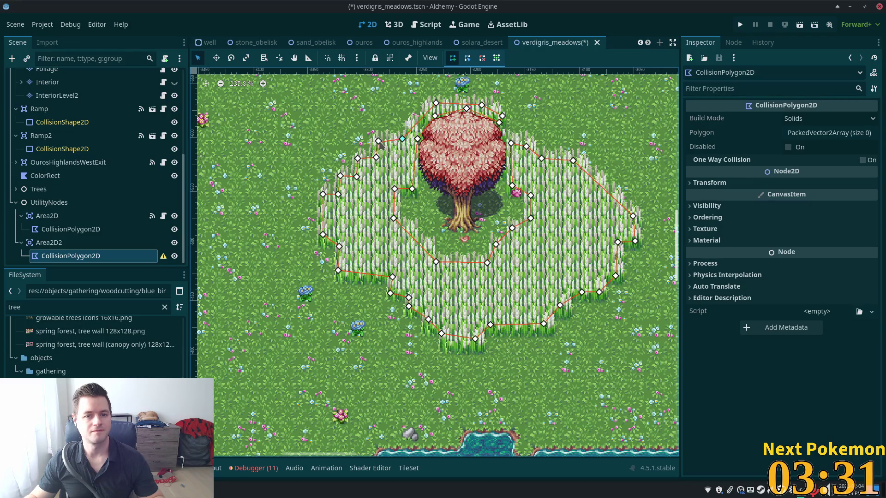
pyautogui.click(378, 141)
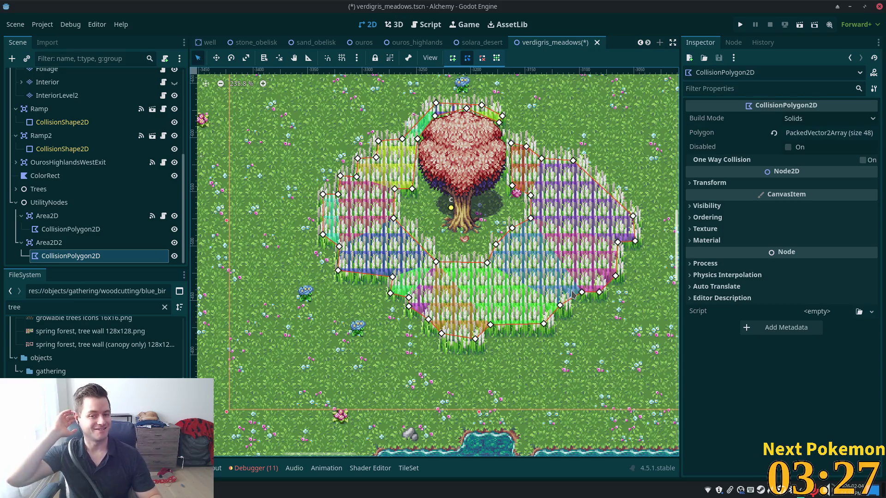
# - Attach utility_scenes/highgrass.gd to Area2D2, set its Opacity to 0.25, and save the scene
pyautogui.hotkey('ctrl', 's')
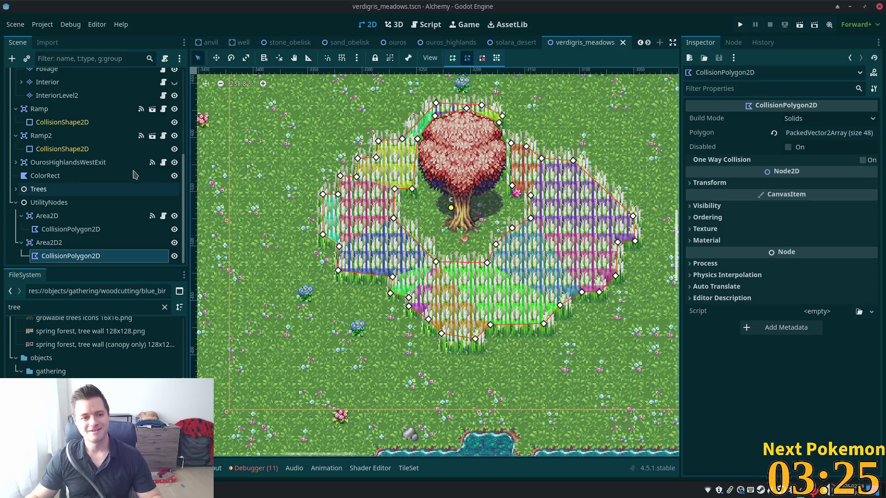
pyautogui.click(71, 243)
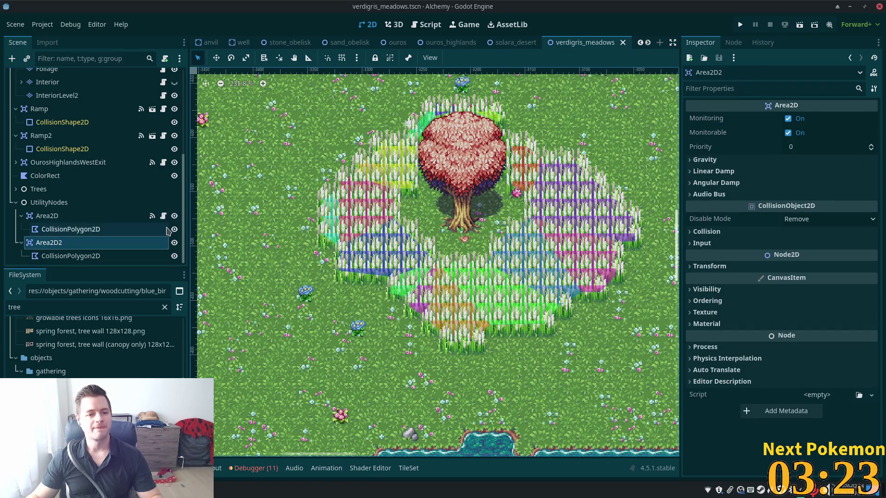
pyautogui.click(165, 59)
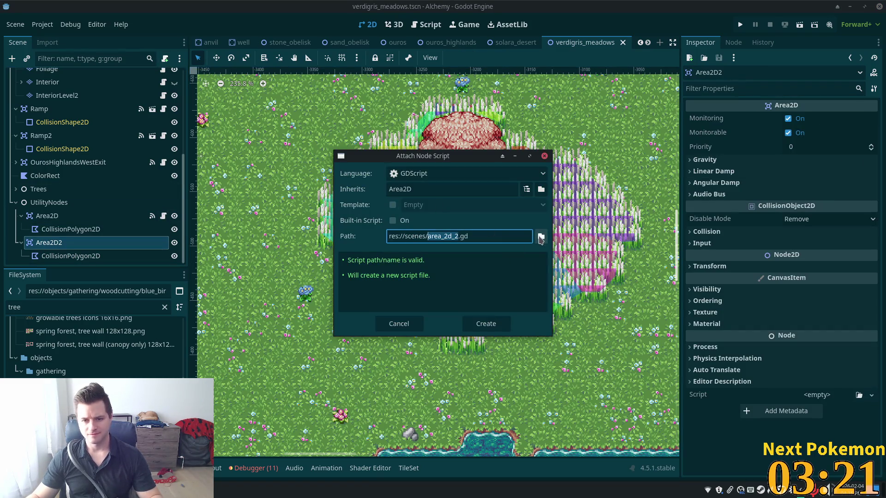
pyautogui.click(540, 237)
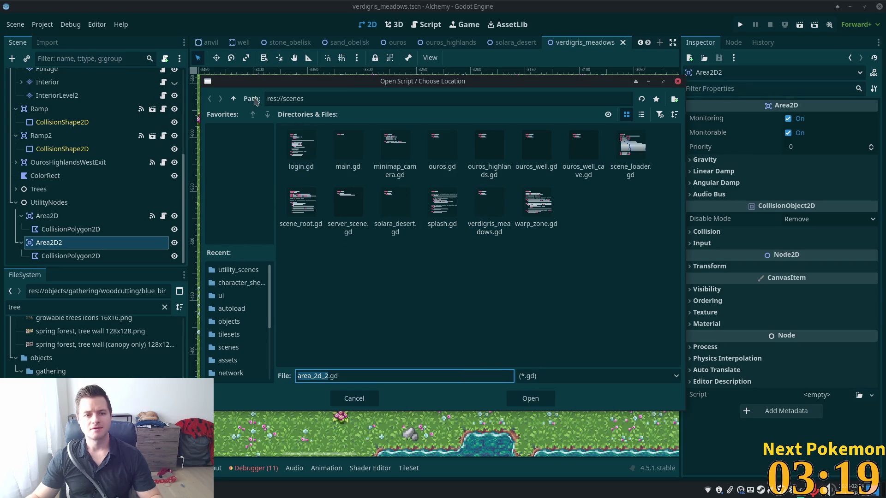
pyautogui.click(233, 98)
pyautogui.doubleClick(442, 197)
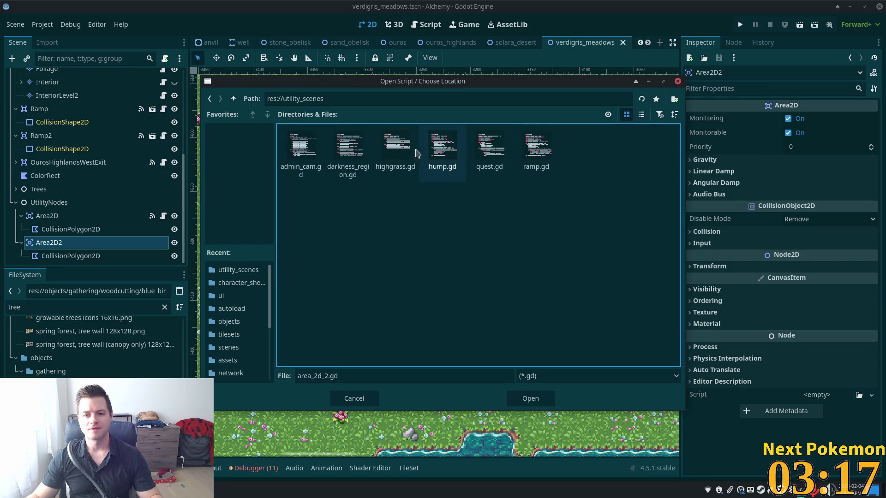
pyautogui.doubleClick(394, 152)
pyautogui.click(486, 324)
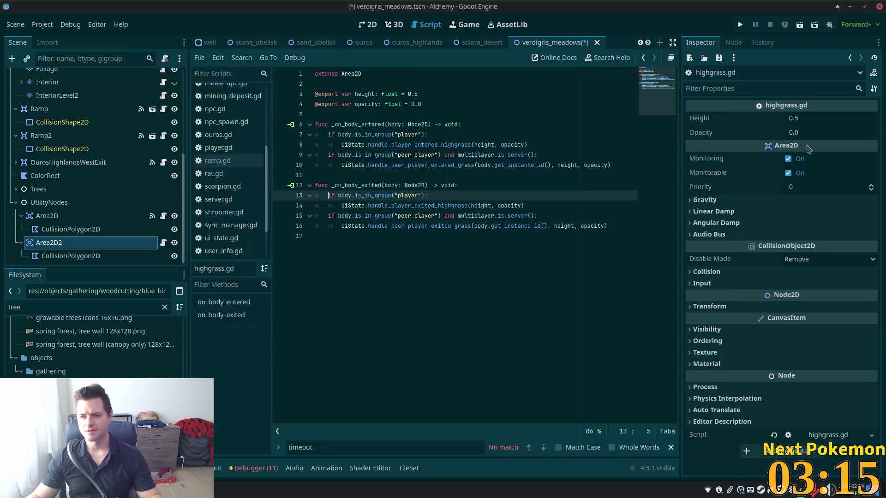
pyautogui.click(811, 133)
pyautogui.write('0')
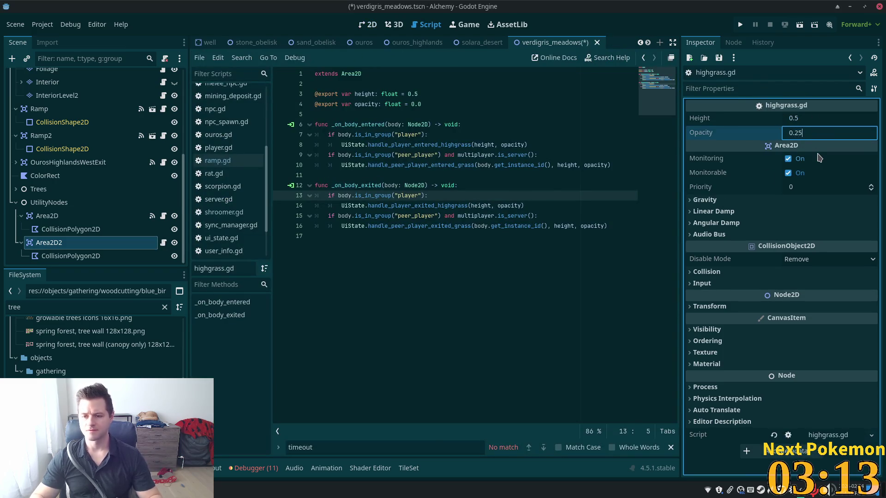
pyautogui.press('Tab')
pyautogui.hotkey('ctrl', 's')
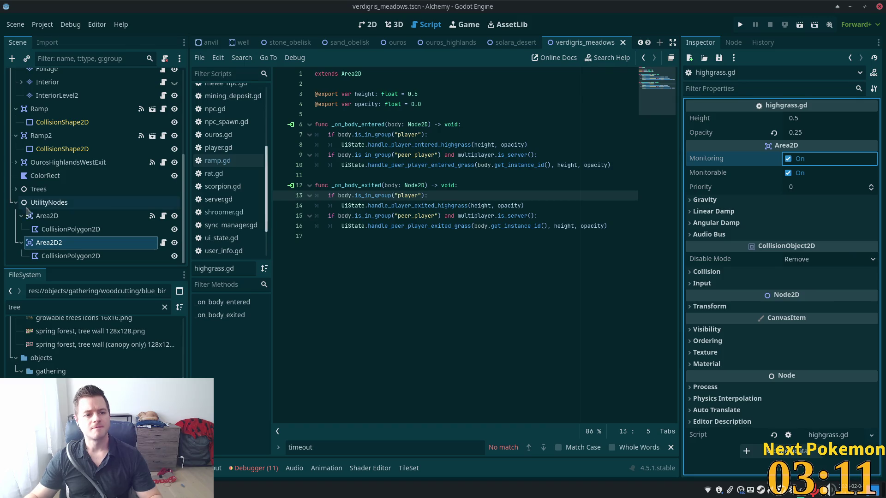
# - Connect Area2D2's body_entered and body_exited signals to the script's handlers and save
pyautogui.click(734, 43)
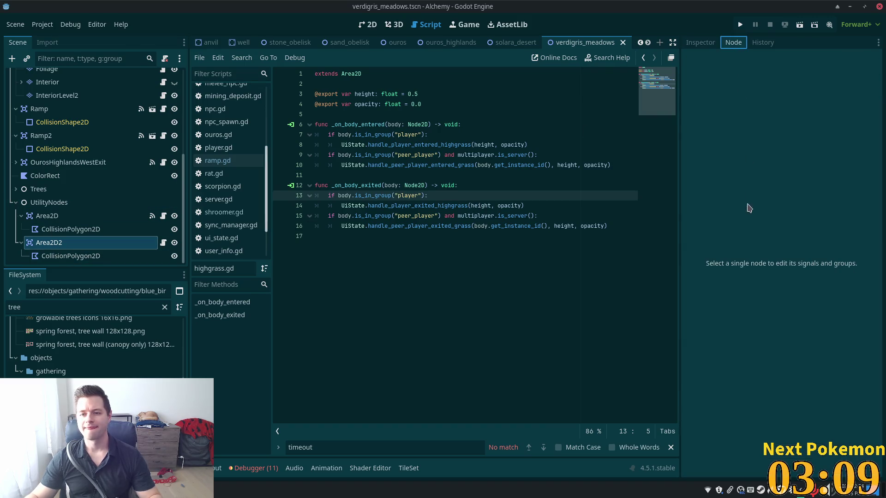
pyautogui.click(56, 242)
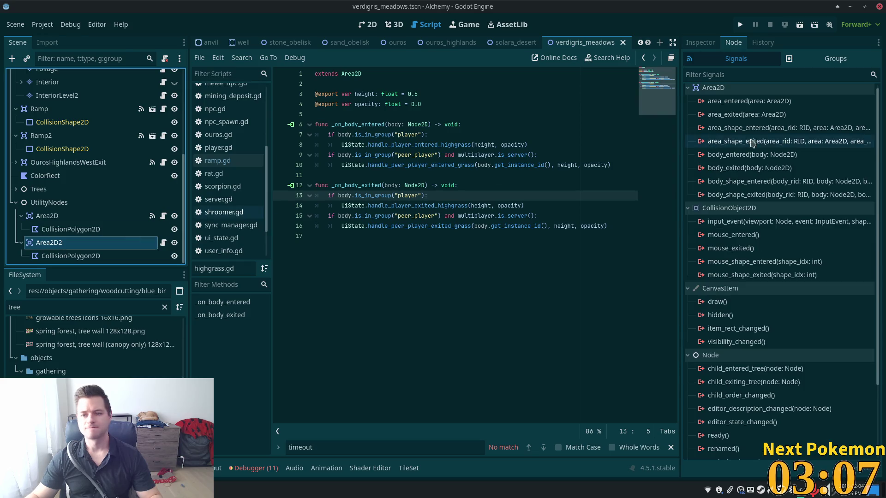
pyautogui.doubleClick(768, 155)
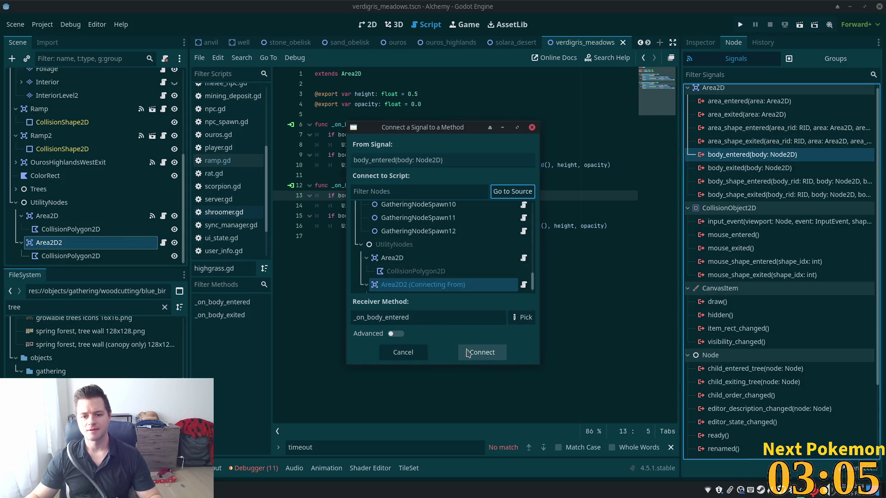
pyautogui.click(468, 353)
pyautogui.doubleClick(747, 182)
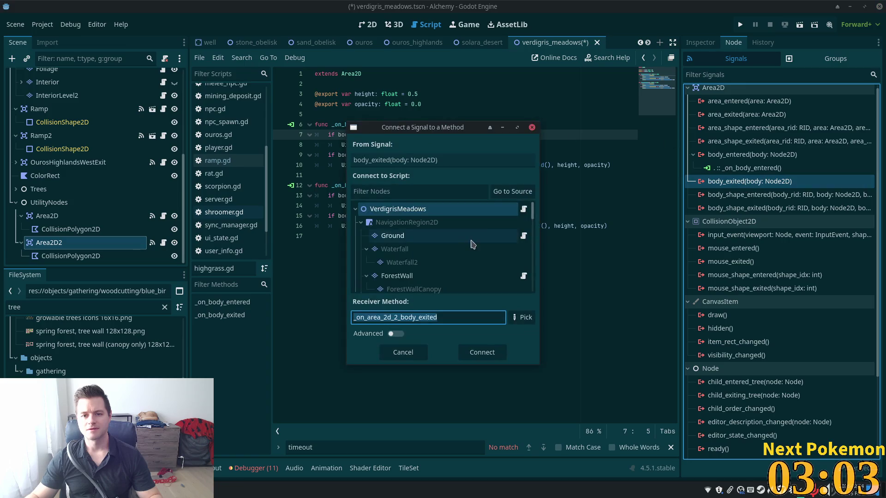
pyautogui.click(512, 191)
pyautogui.click(482, 352)
pyautogui.hotkey('ctrl', 's')
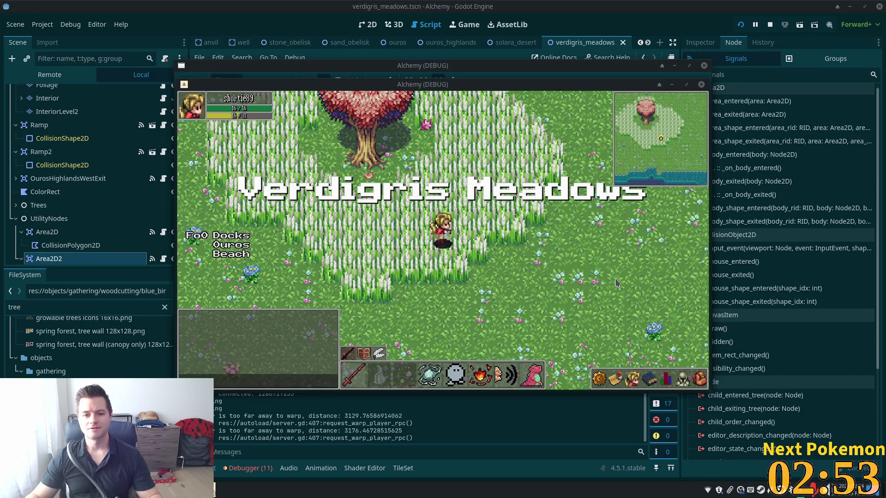
# - Walk the player around the tree and toward Delric, ending in the tall grass
pyautogui.press('s')
pyautogui.press('w')
pyautogui.press('a')
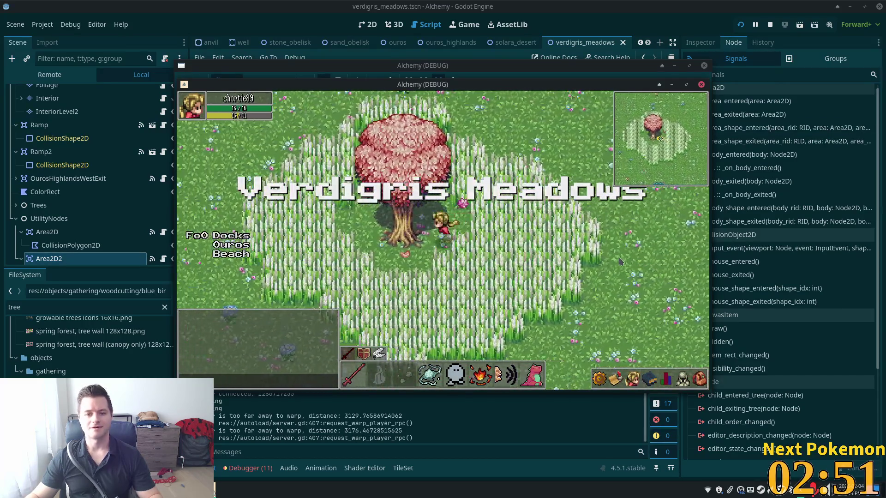
pyautogui.press('a')
pyautogui.press('a')
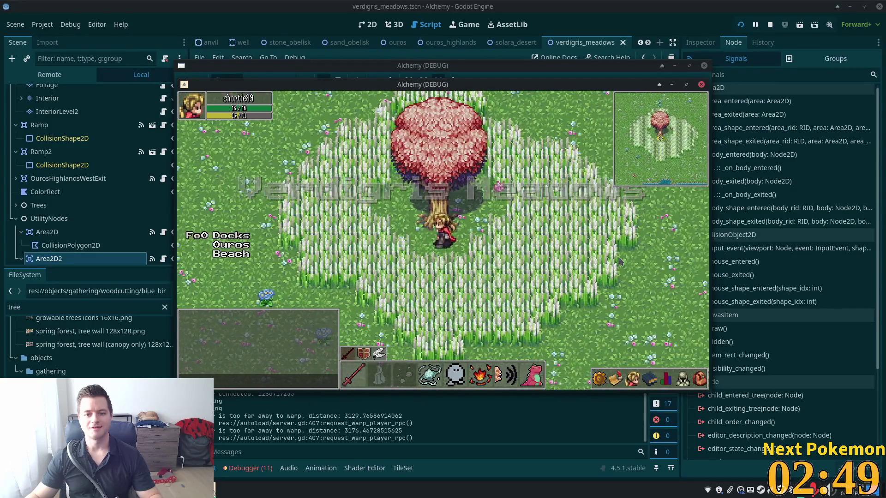
pyautogui.press('a')
pyautogui.press('w')
pyautogui.press('w')
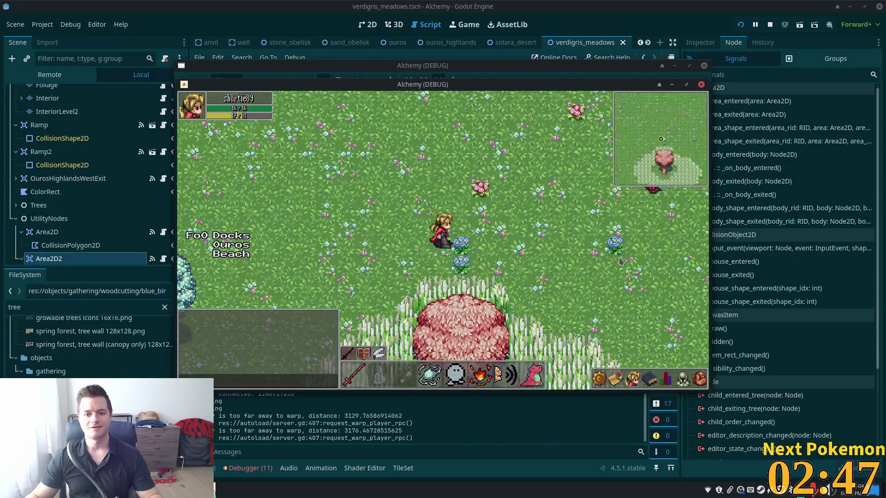
pyautogui.press('s')
pyautogui.press('d')
pyautogui.press('a')
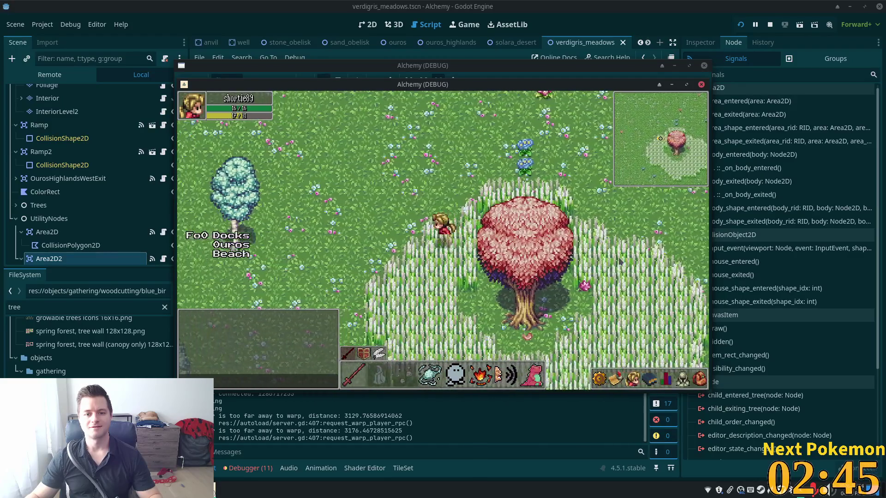
pyautogui.press('s')
pyautogui.press('a')
pyautogui.press('s')
pyautogui.press('d')
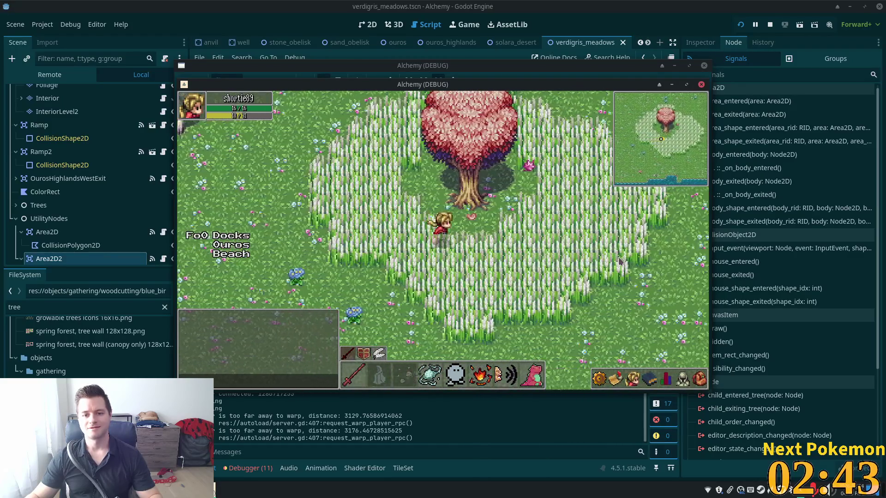
pyautogui.press('d')
pyautogui.press('w')
pyautogui.press('d')
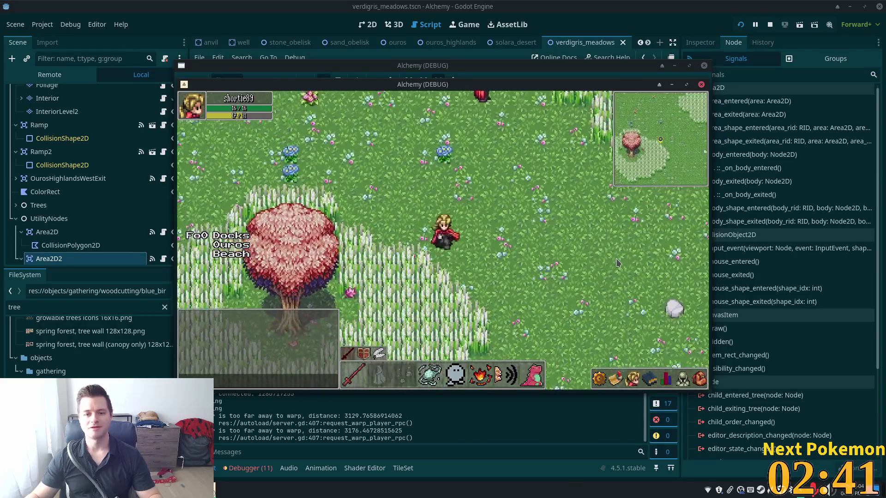
pyautogui.press('s')
pyautogui.press('a')
pyautogui.press('w')
pyautogui.press('a')
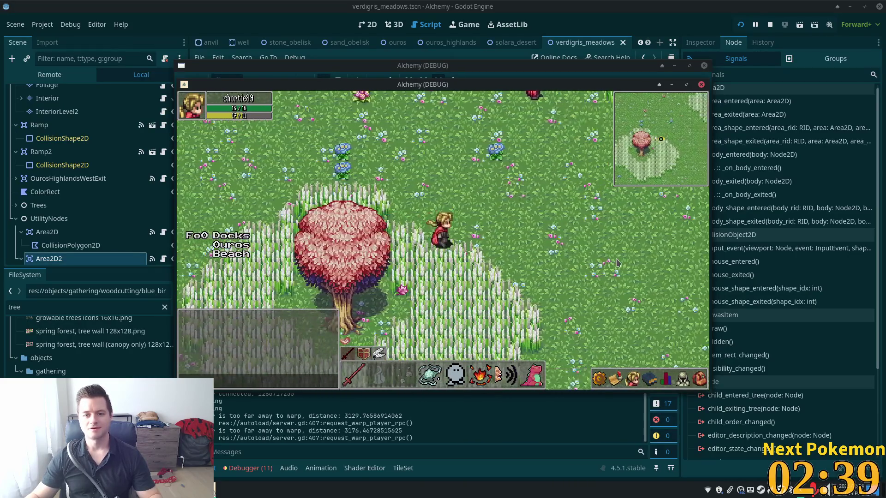
pyautogui.press('d')
pyautogui.press('w')
pyautogui.press('a')
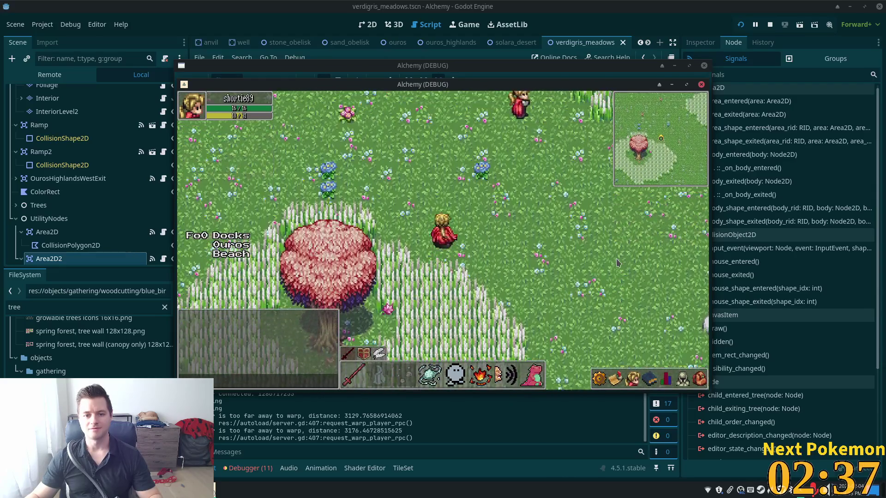
pyautogui.press('s')
pyautogui.press('s')
pyautogui.press('a')
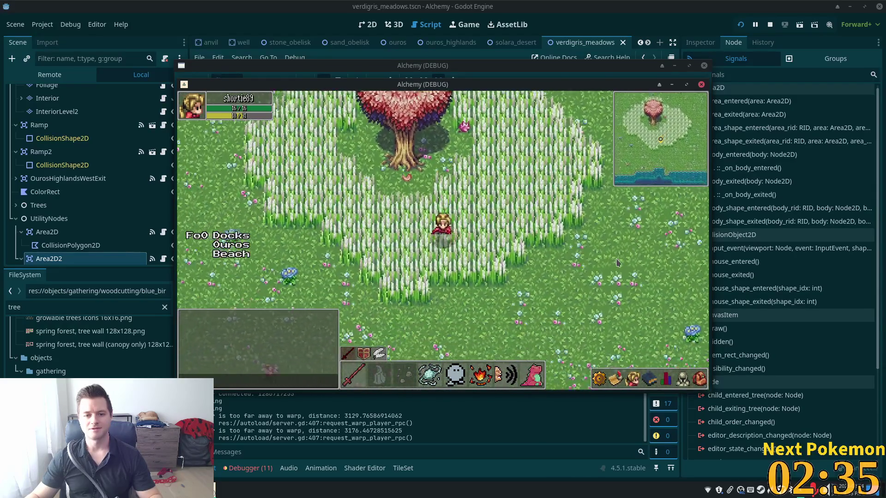
pyautogui.press('a')
pyautogui.press('w')
pyautogui.press('a')
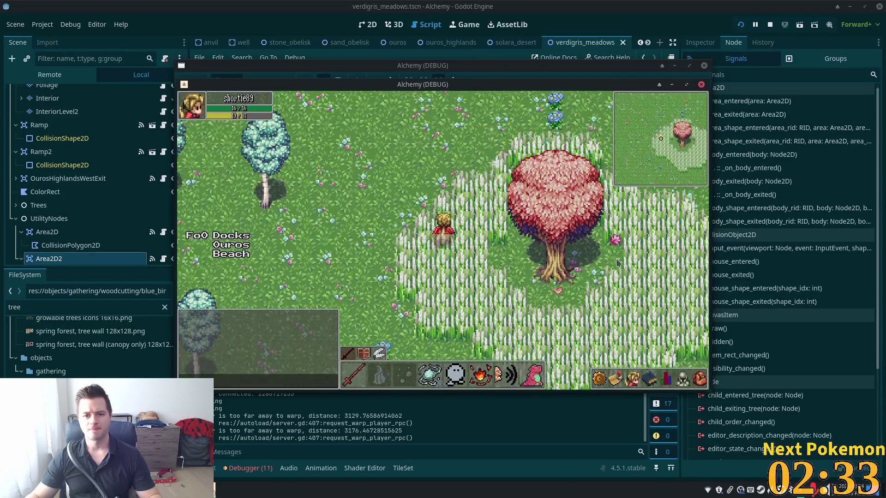
pyautogui.press('w')
pyautogui.press('d')
pyautogui.press('w')
pyautogui.press('d')
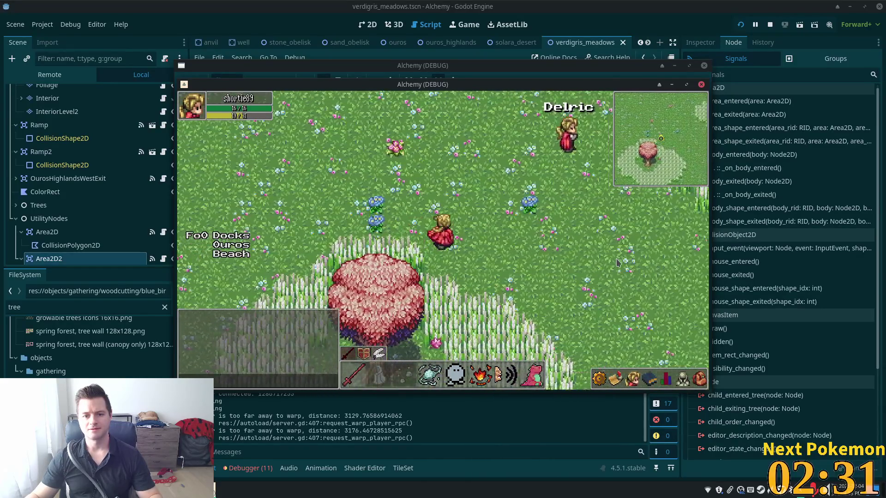
pyautogui.press('w')
pyautogui.press('d')
pyautogui.press('d')
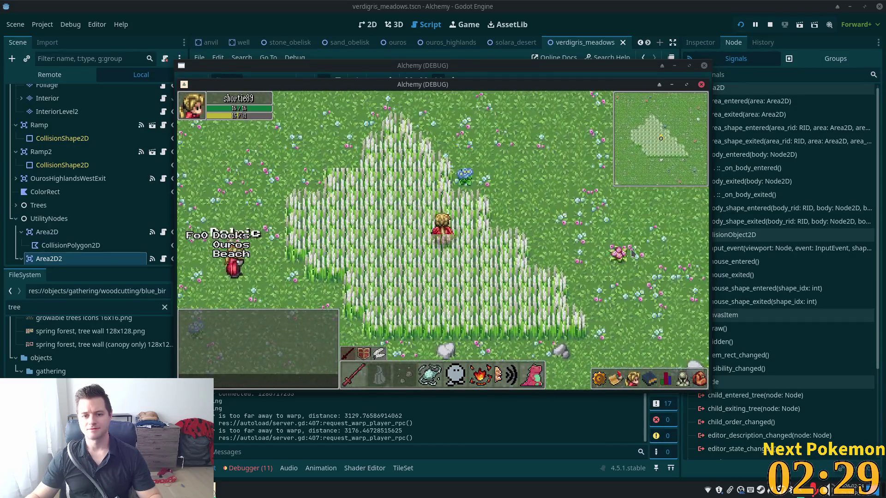
pyautogui.press('w')
pyautogui.press('a')
pyautogui.press('s')
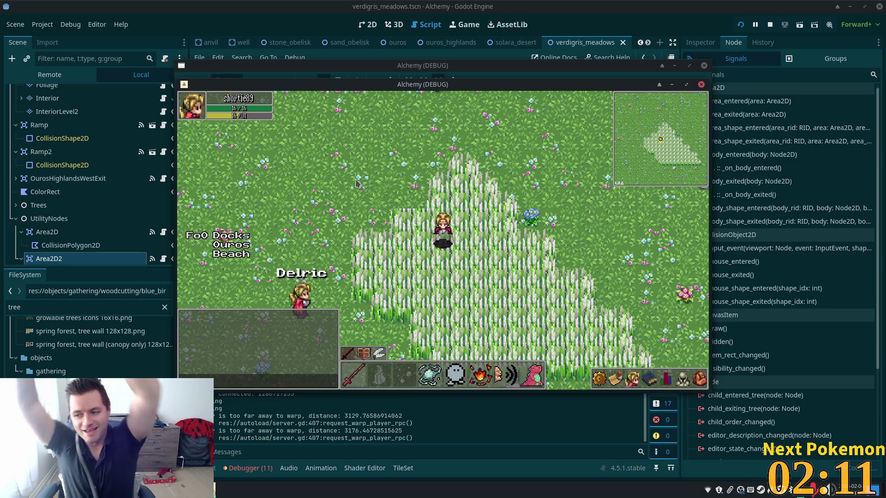
# - Walk south through the tall grass, around the pink tree, across the meadow into the cliff ring
pyautogui.press('s')
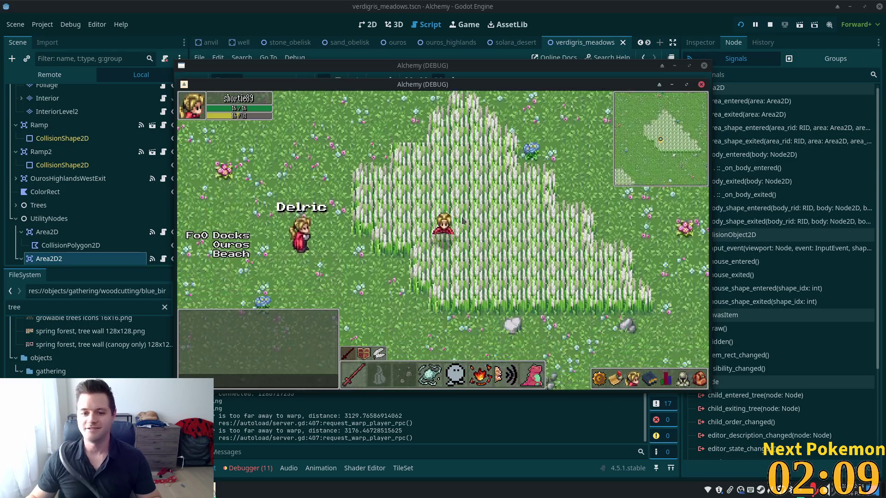
pyautogui.press('s')
pyautogui.press('s')
pyautogui.press('a')
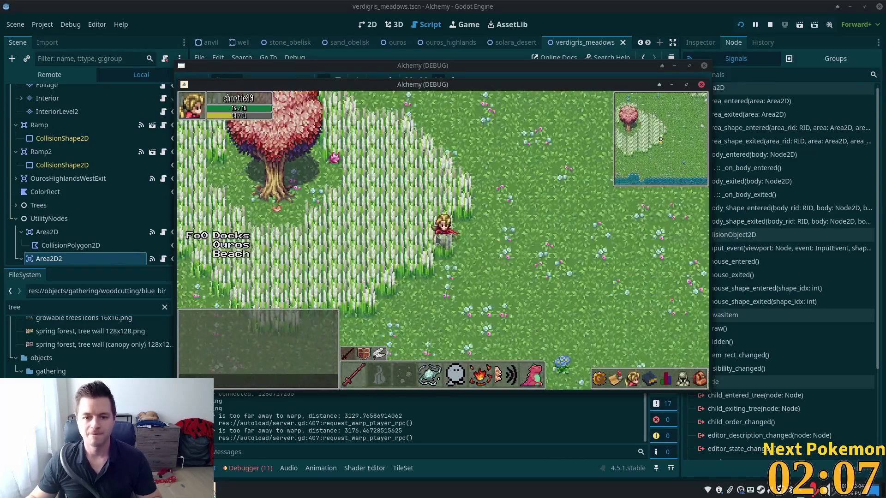
pyautogui.press('a')
pyautogui.press('w')
pyautogui.press('d')
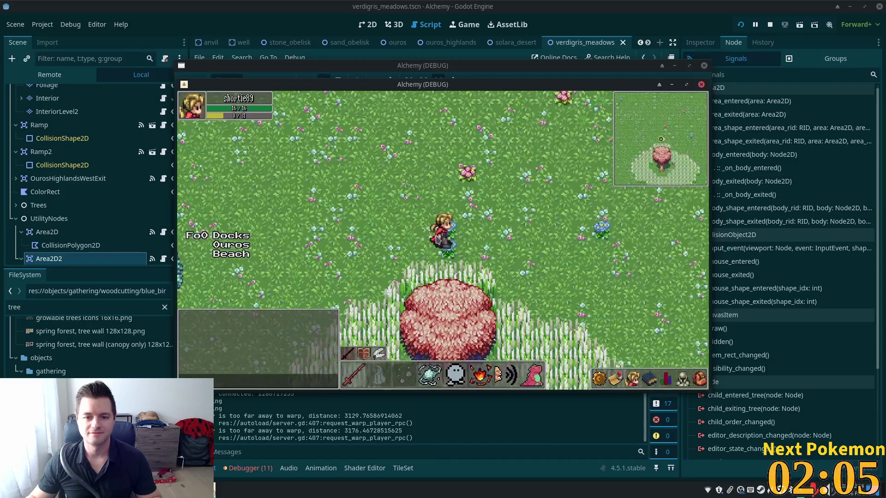
pyautogui.press('s')
pyautogui.press('d')
pyautogui.press('w')
pyautogui.press('a')
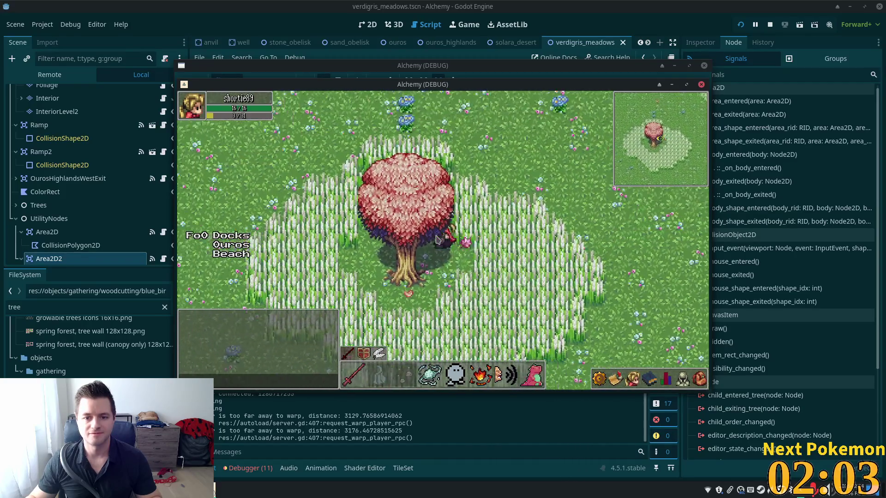
pyautogui.press('s')
pyautogui.press('a')
pyautogui.press('a')
pyautogui.press('w')
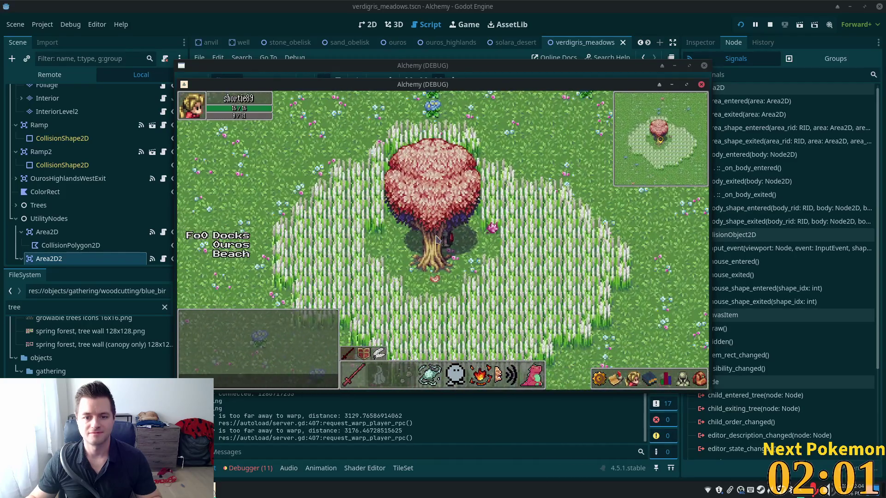
pyautogui.press('a')
pyautogui.press('a')
pyautogui.press('s')
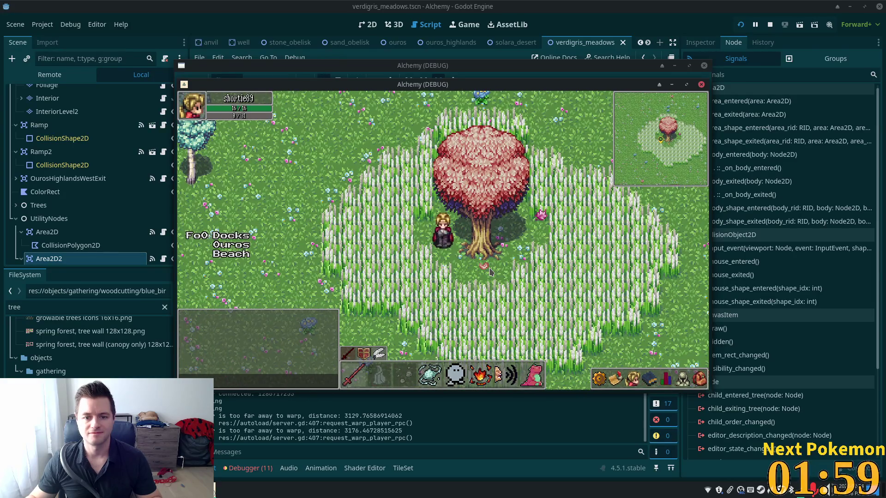
pyautogui.press('w')
pyautogui.press('d')
pyautogui.press('a')
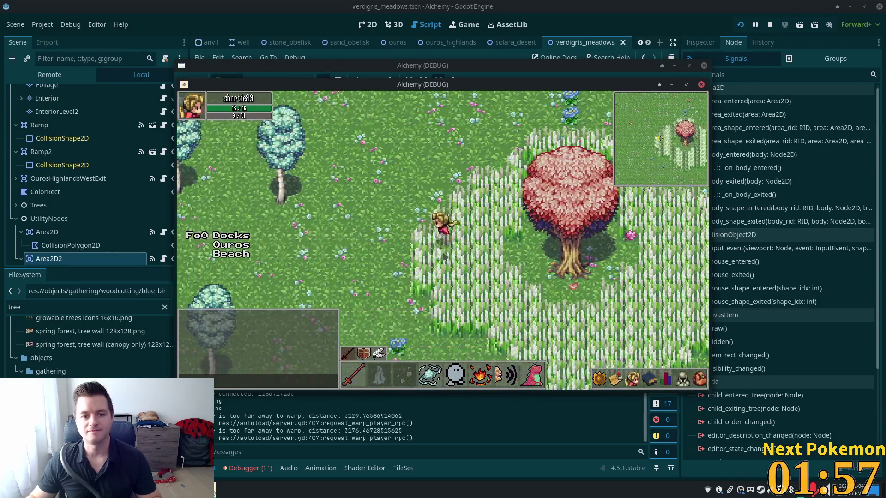
pyautogui.press('a')
pyautogui.press('s')
pyautogui.press('a')
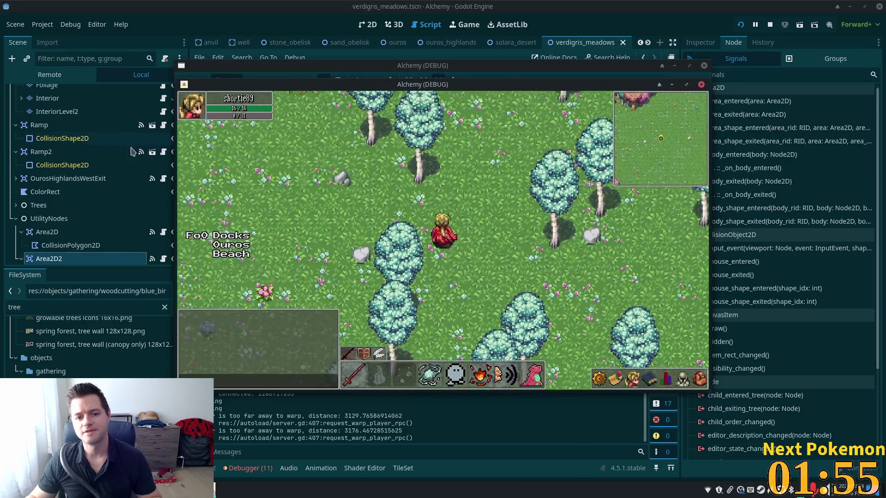
pyautogui.press('a')
pyautogui.press('d')
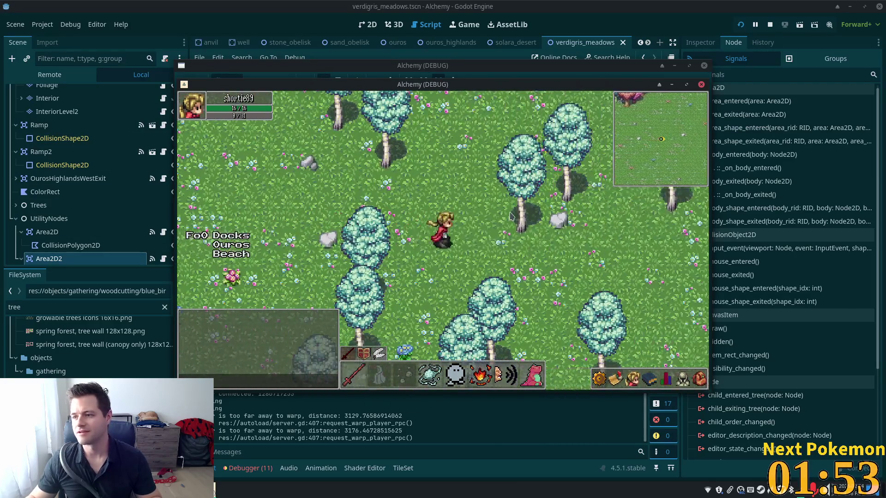
pyautogui.press('d')
pyautogui.press('w')
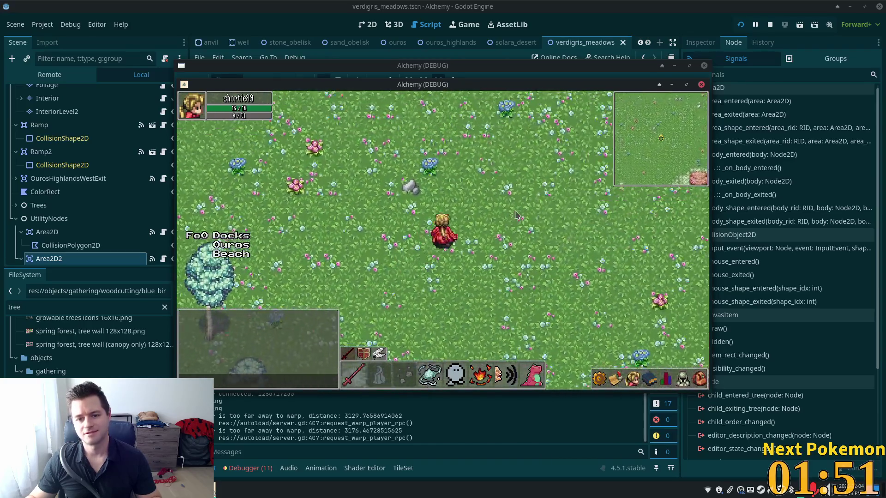
pyautogui.press('w')
pyautogui.press('d')
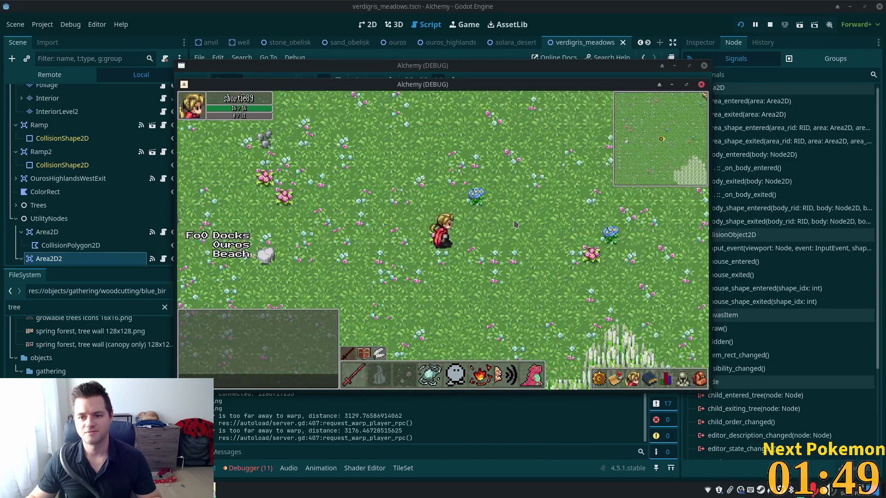
pyautogui.press('d')
pyautogui.press('s')
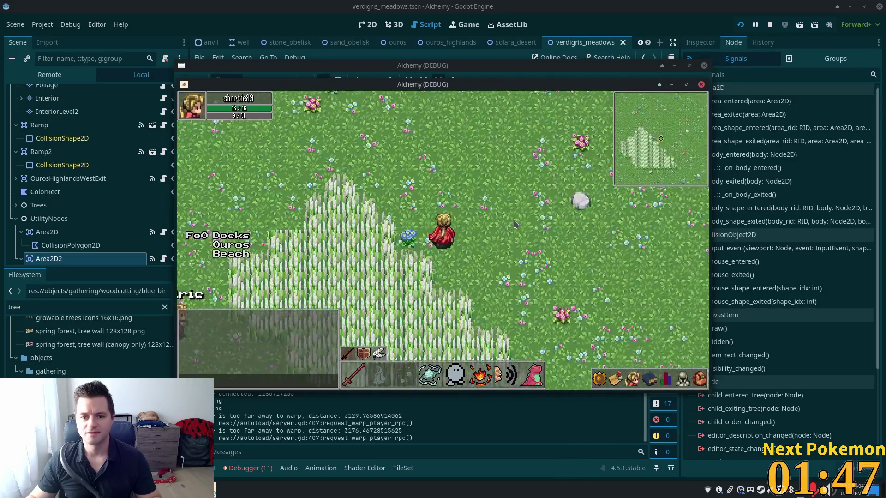
pyautogui.press('w')
pyautogui.press('d')
pyautogui.press('w')
pyautogui.press('d')
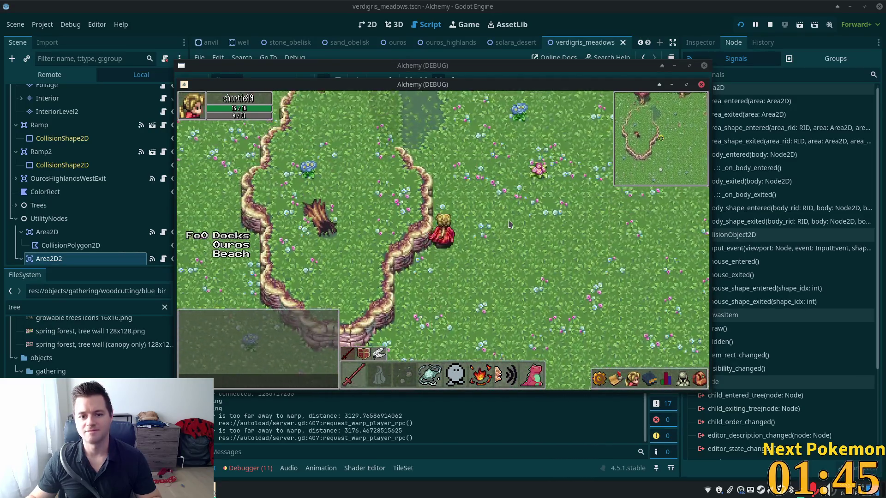
pyautogui.press('w')
pyautogui.press('s')
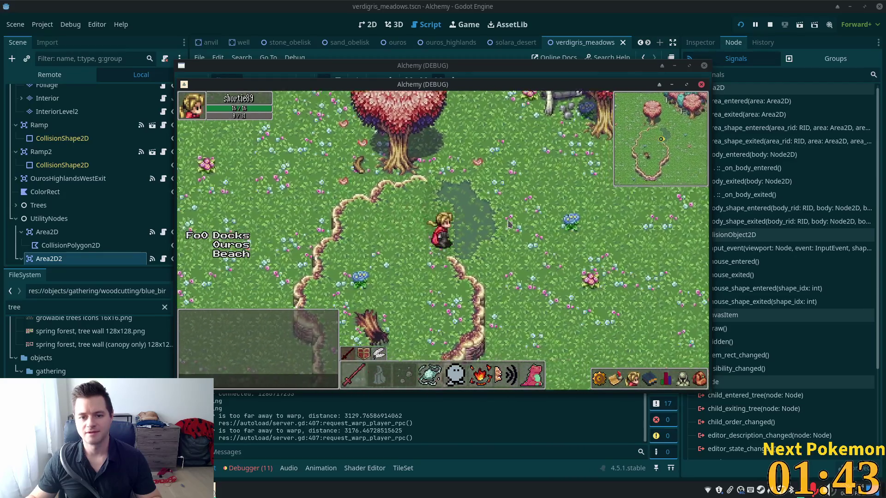
pyautogui.press('d')
# - Walk behind the pink tree, along the forest edge and among the teal trees, then open the app launcher
pyautogui.press('w')
pyautogui.press('a')
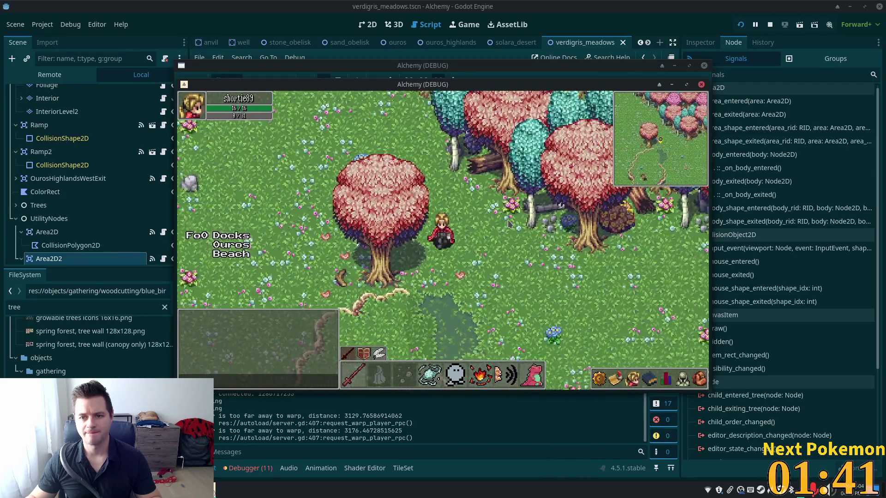
pyautogui.press('s')
pyautogui.press('d')
pyautogui.press('a')
pyautogui.press('s')
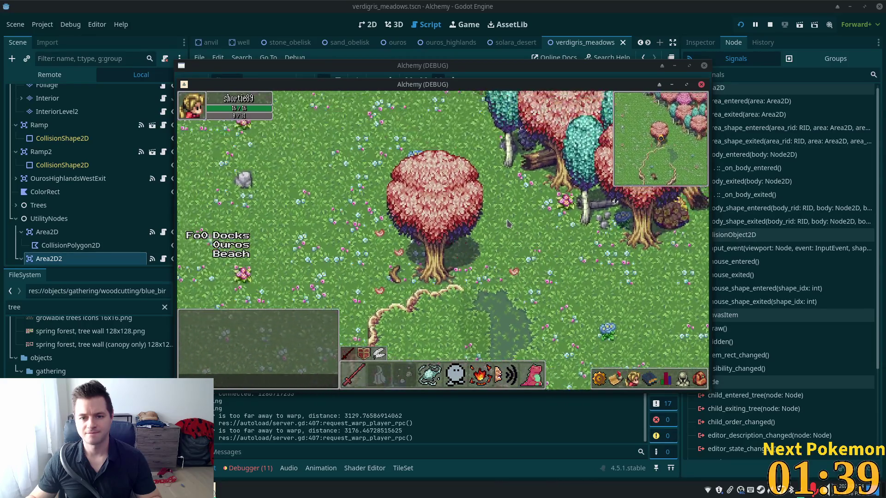
pyautogui.press('w')
pyautogui.press('a')
pyautogui.press('w')
pyautogui.press('a')
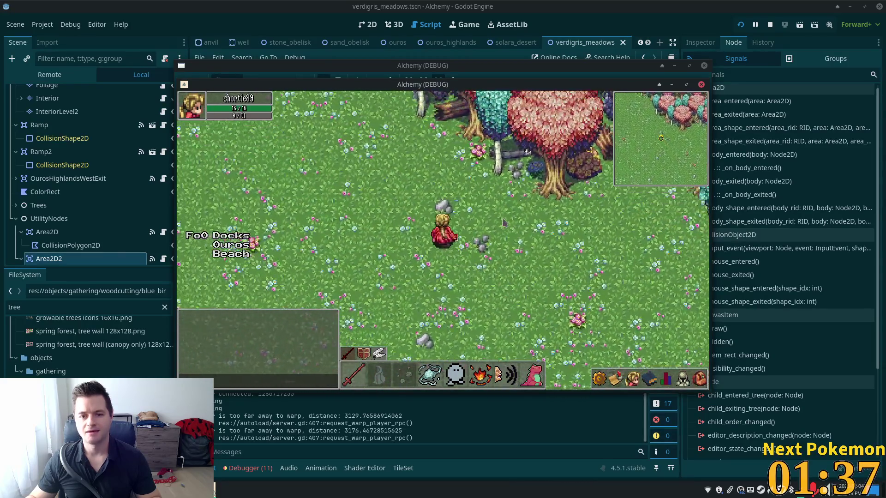
pyautogui.press('w')
pyautogui.press('a')
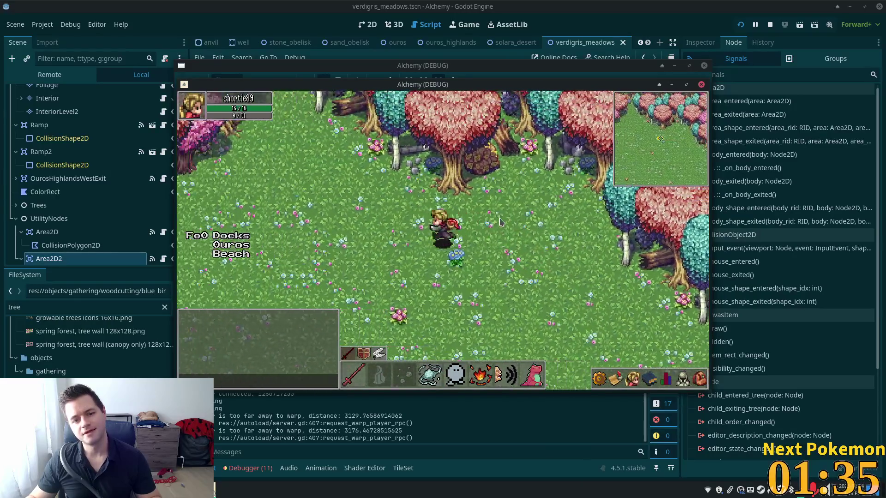
pyautogui.press('a')
pyautogui.press('w')
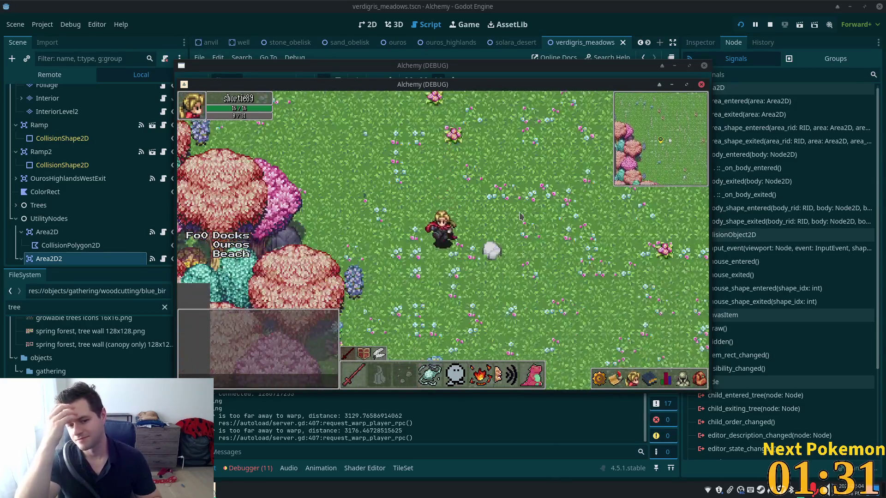
pyautogui.press('s')
pyautogui.press('d')
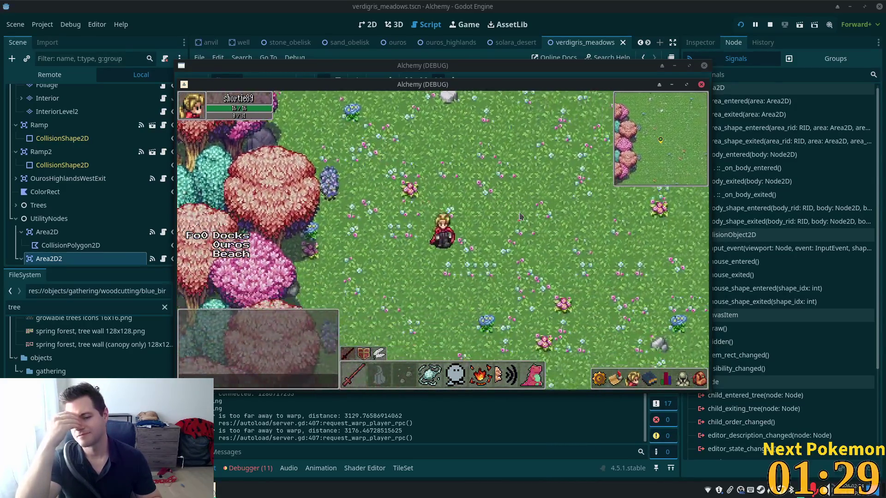
pyautogui.press('s')
pyautogui.press('a')
pyautogui.press('s')
pyautogui.press('a')
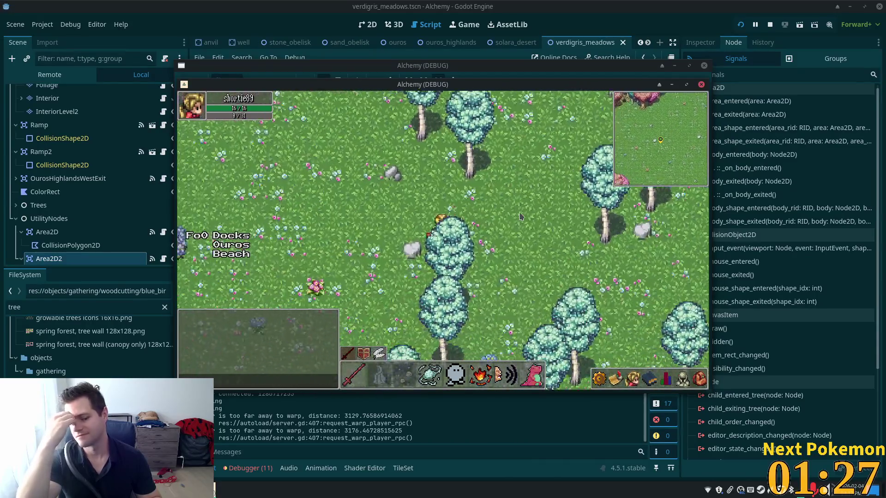
pyautogui.press('a')
pyautogui.press('s')
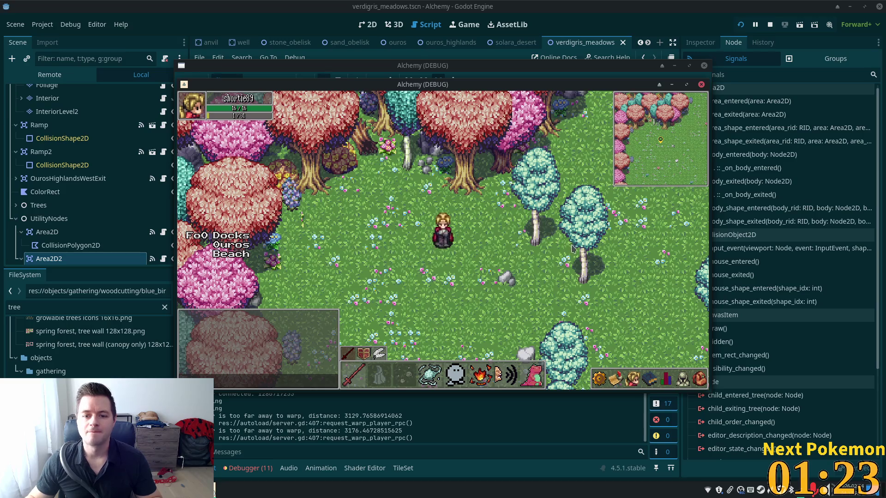
pyautogui.press('d')
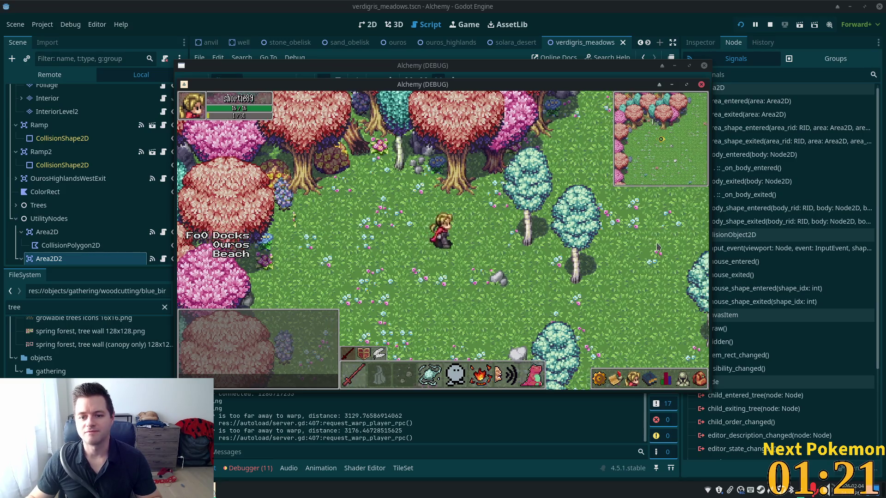
pyautogui.press('s')
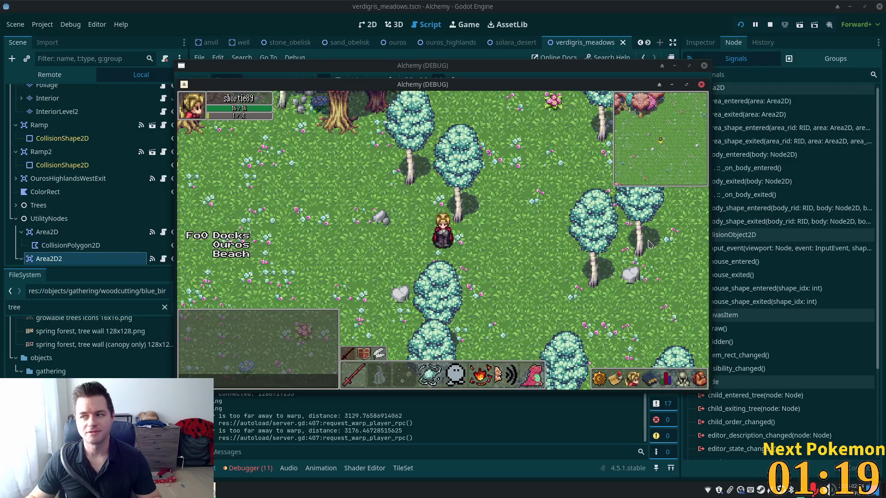
pyautogui.press('w')
pyautogui.press('a')
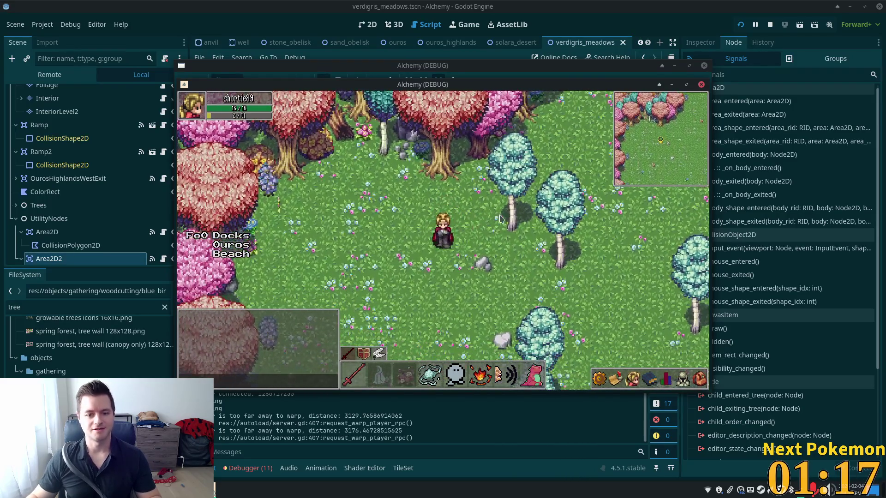
pyautogui.press('super')
# - Launch Peek and position its recording frame over the game view
pyautogui.write('pe')
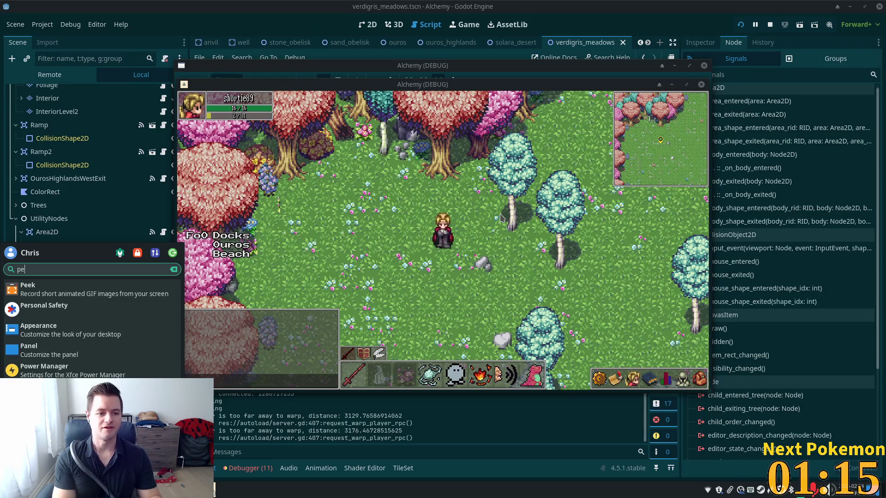
pyautogui.press('Return')
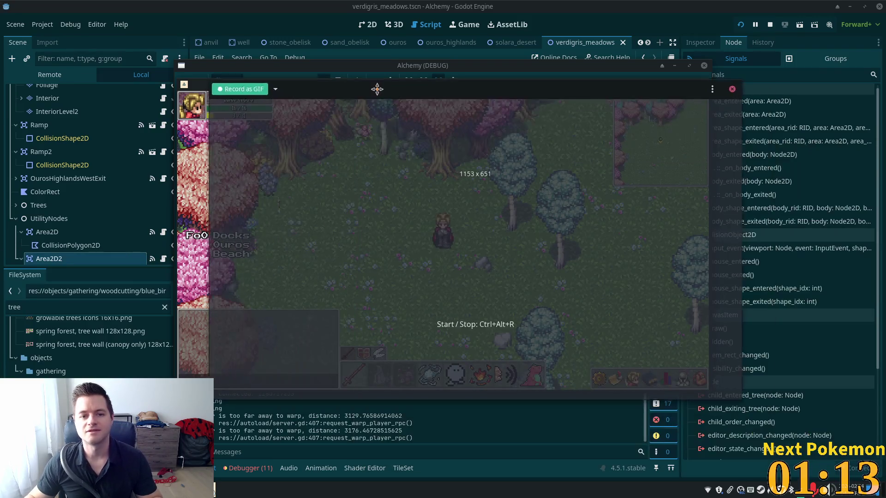
pyautogui.moveTo(377, 89)
pyautogui.mouseDown()
pyautogui.moveTo(323, 71)
pyautogui.moveTo(356, 79)
pyautogui.moveTo(347, 84)
pyautogui.mouseUp()
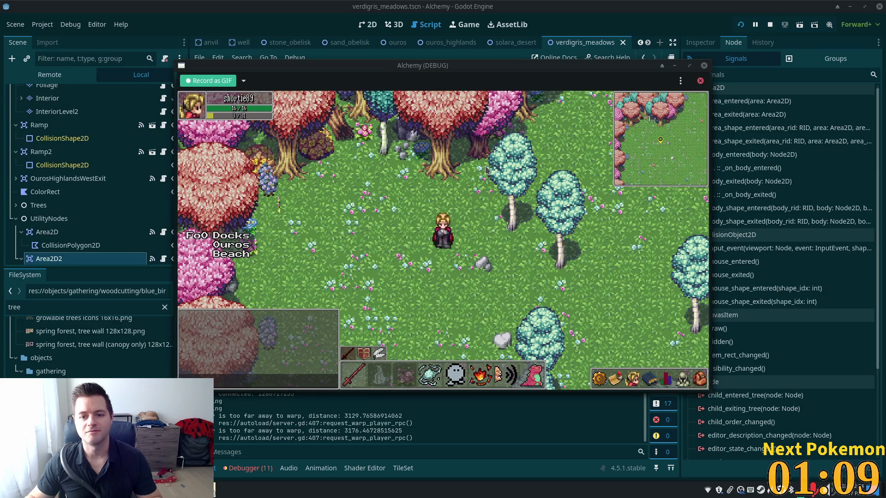
# - Record a GIF of the character running through the tall grass and north into the cliff ring
pyautogui.click(227, 82)
pyautogui.press('Left')
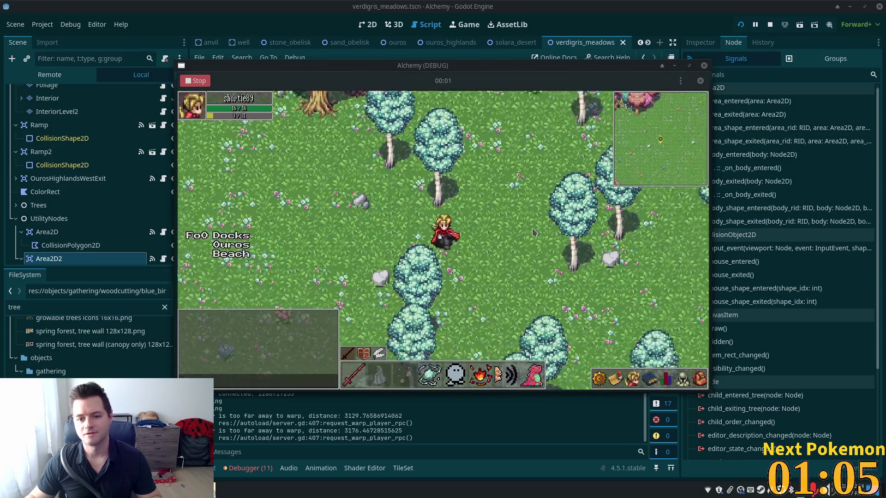
pyautogui.press('Right')
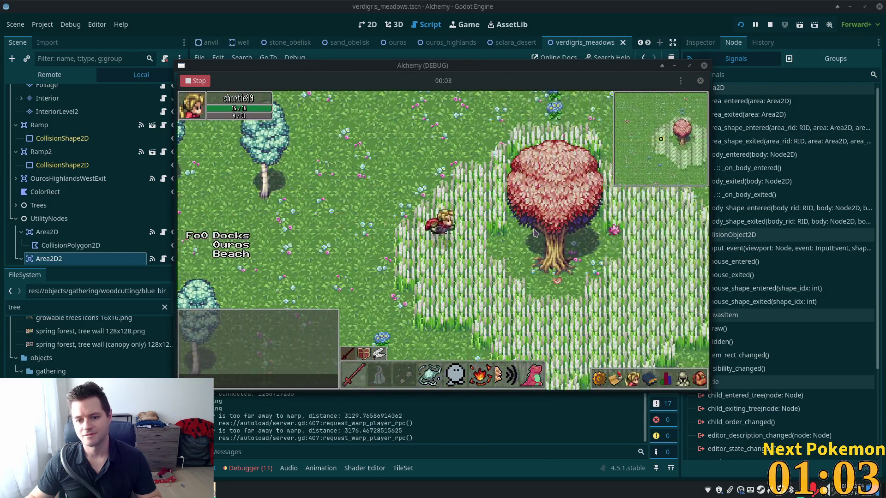
pyautogui.press('Up')
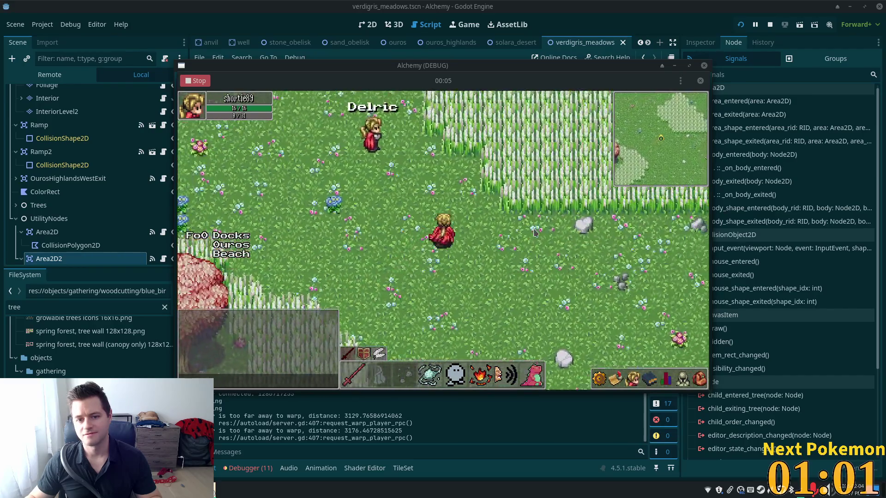
pyautogui.press('Up')
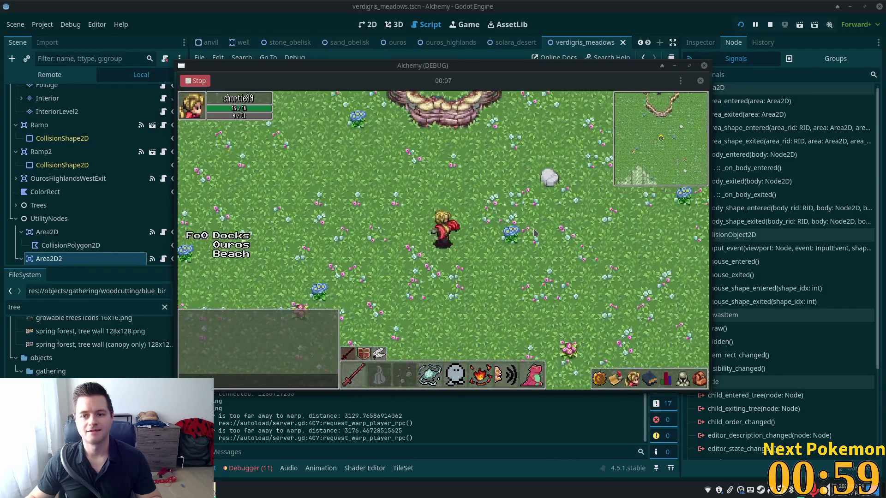
pyautogui.press('Up')
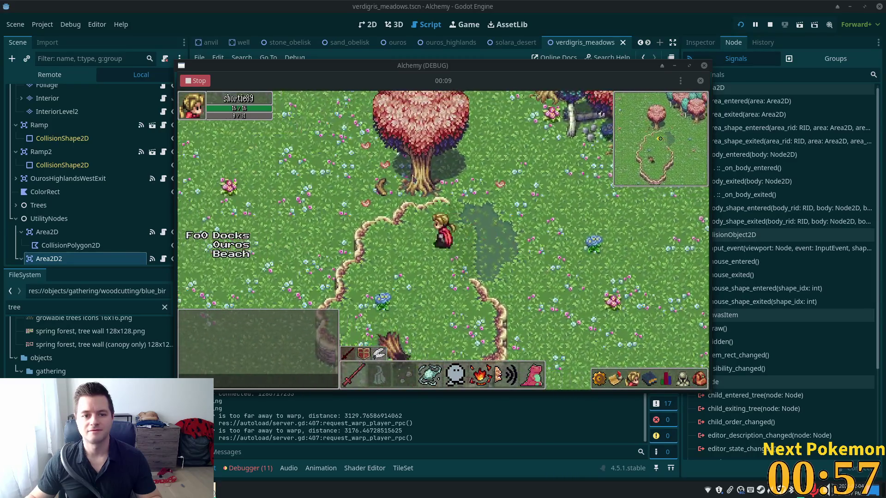
pyautogui.click(193, 81)
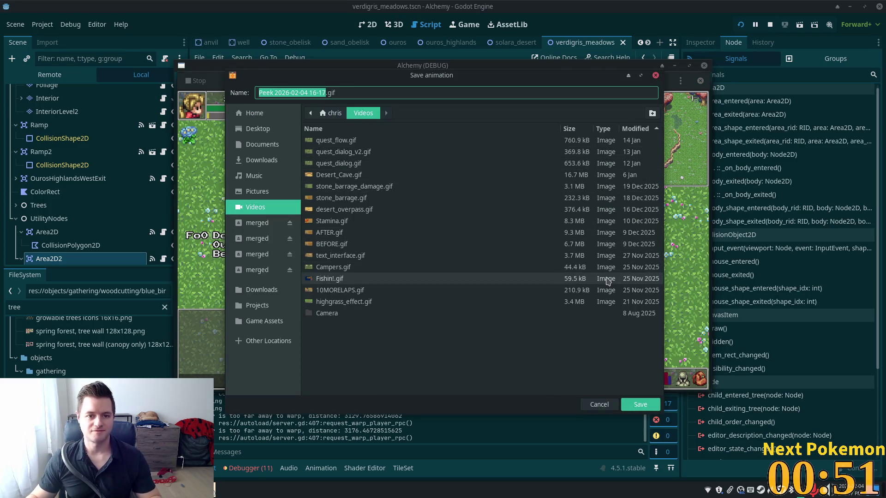
# - Name the recording verdigris_meadows and save it to Videos
pyautogui.write('ve')
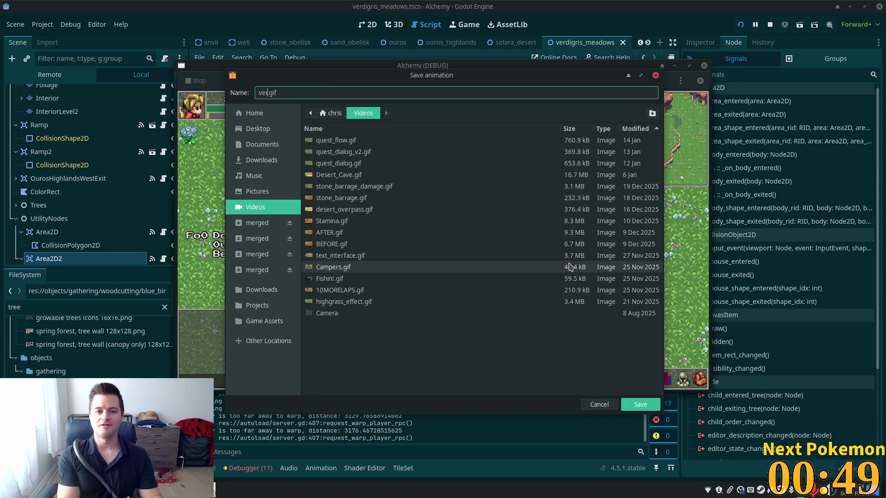
pyautogui.write('rdigris')
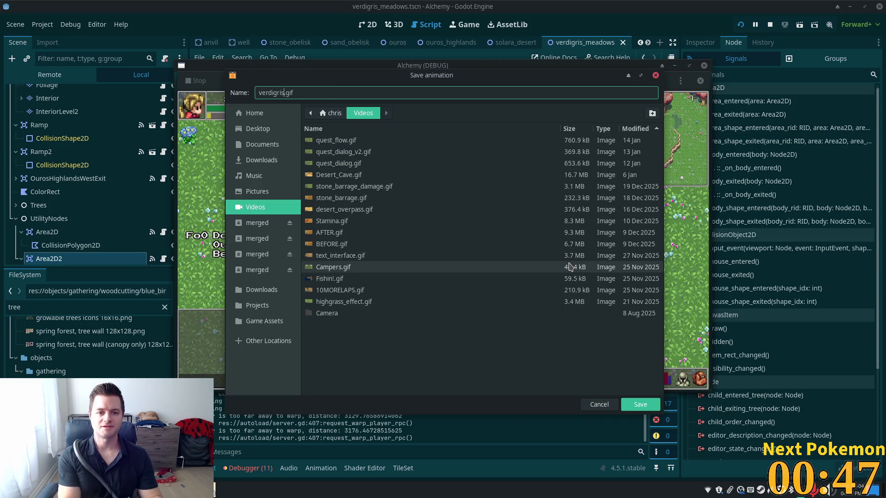
pyautogui.write('_mead')
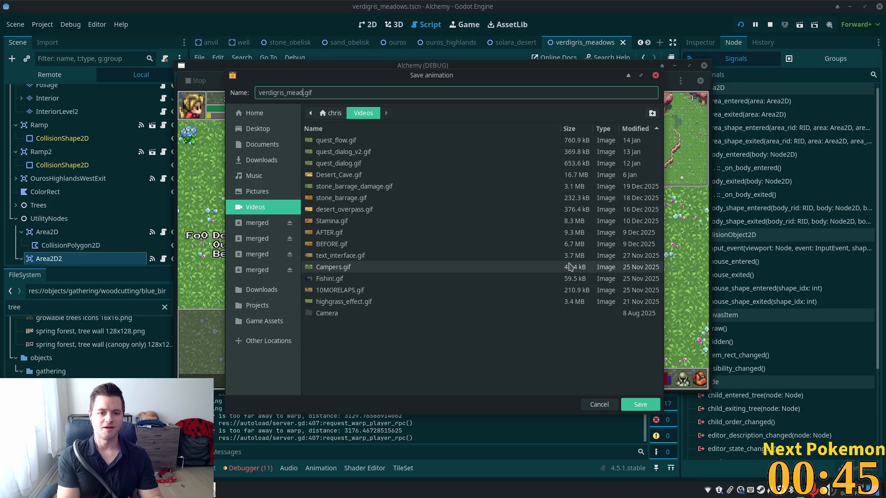
pyautogui.write('ows')
pyautogui.click(640, 404)
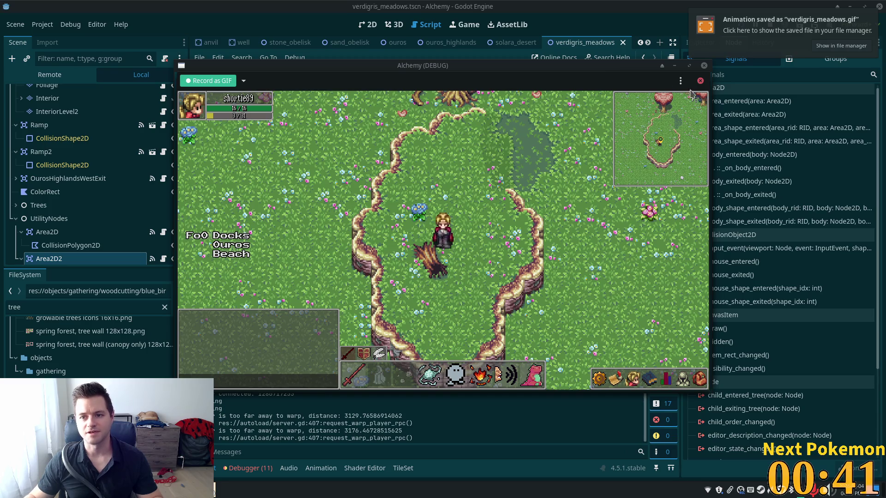
# - Move the Peek recorder aside, close it, and walk the character up-right
pyautogui.moveTo(648, 81)
pyautogui.mouseDown()
pyautogui.moveTo(356, 69)
pyautogui.moveTo(271, 137)
pyautogui.moveTo(419, 153)
pyautogui.mouseUp()
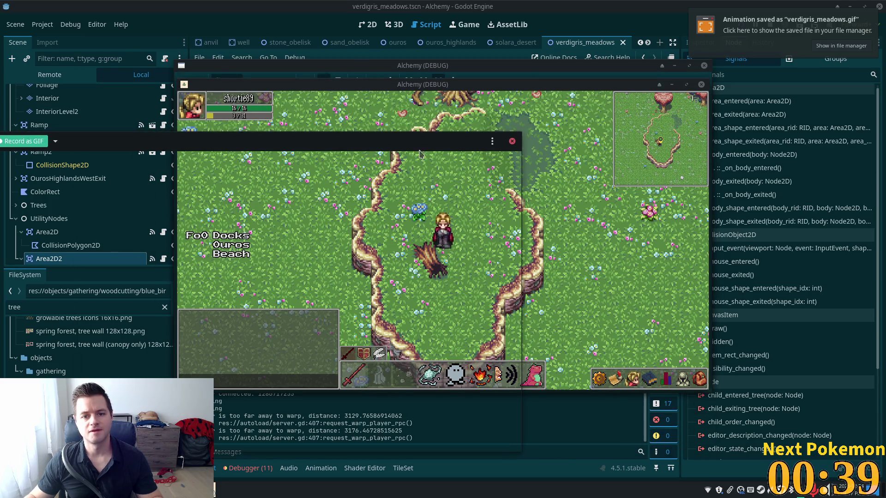
pyautogui.click(511, 141)
pyautogui.press('w')
pyautogui.press('d')
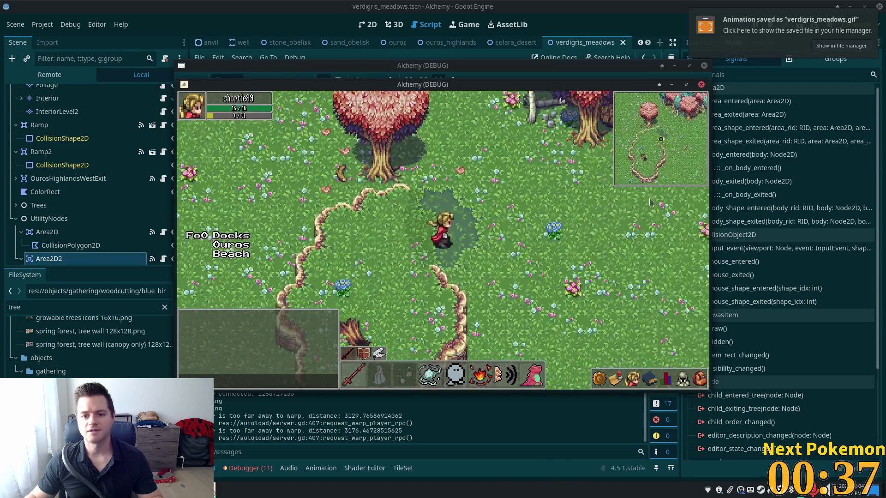
# - Walk the character down-left across the meadow, then switch to the alchemy-todo notes
pyautogui.press('s')
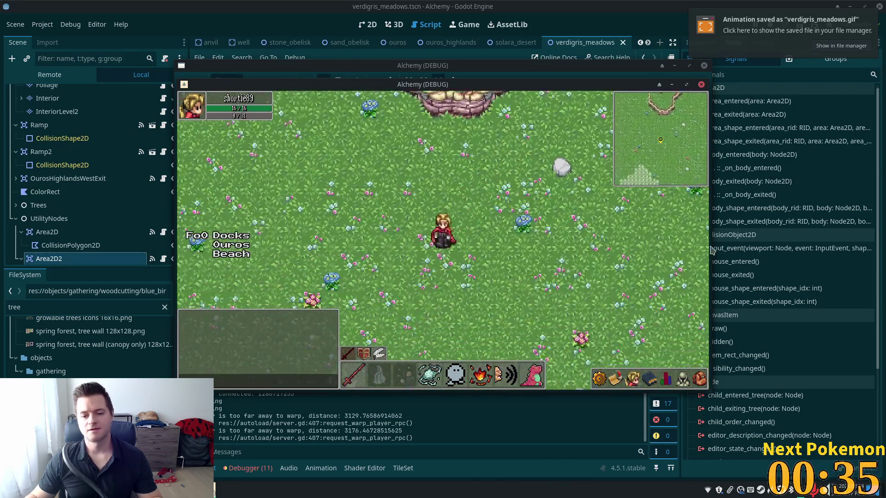
pyautogui.press('s')
pyautogui.press('a')
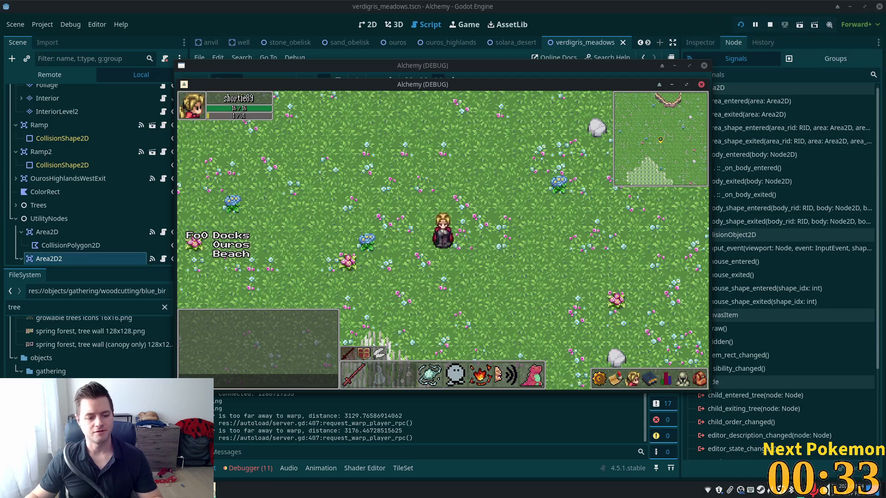
pyautogui.hotkey('alt', 'Tab')
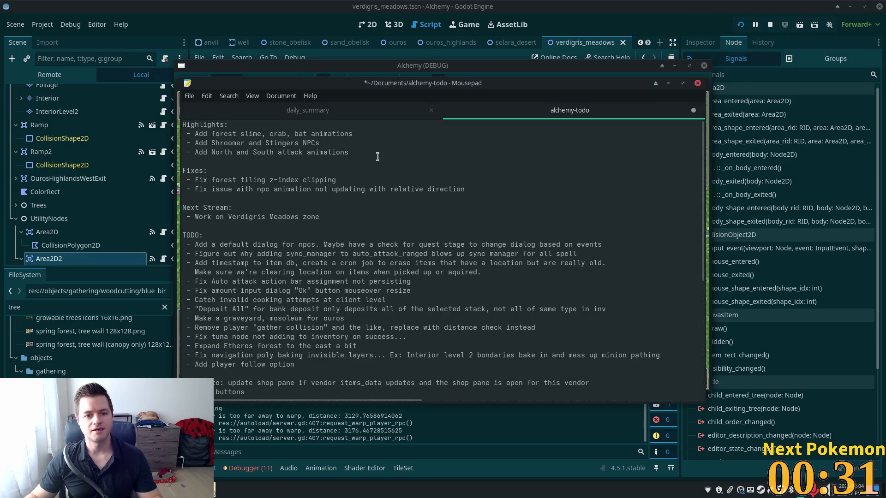
# - Replace the three Highlights lines with 'Tiled layout of new zone "Verdigris Meadows"', fixing typos
pyautogui.click(375, 155)
pyautogui.moveTo(370, 156)
pyautogui.mouseDown()
pyautogui.moveTo(204, 143)
pyautogui.moveTo(197, 135)
pyautogui.mouseUp()
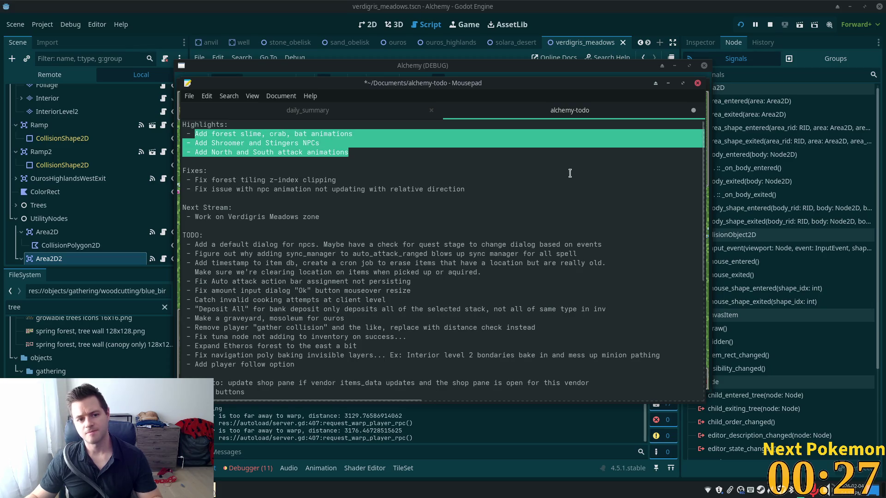
pyautogui.press('BackSpace')
pyautogui.write('Ti')
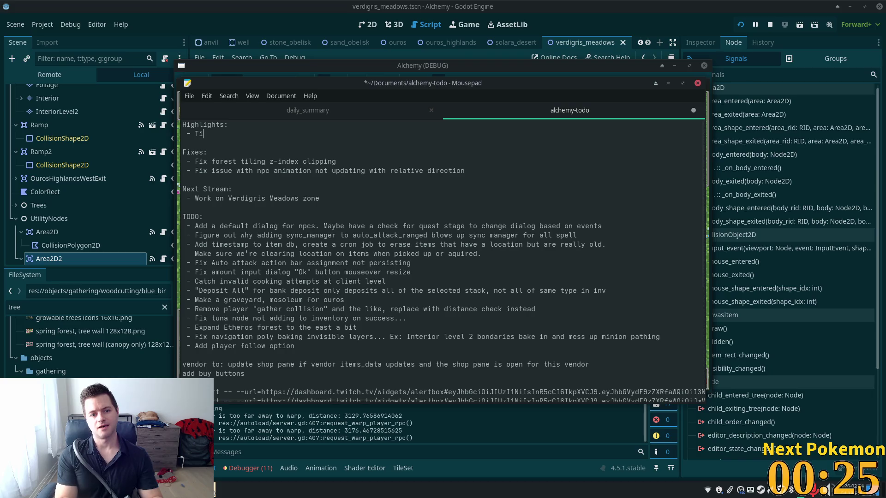
pyautogui.write('led out ')
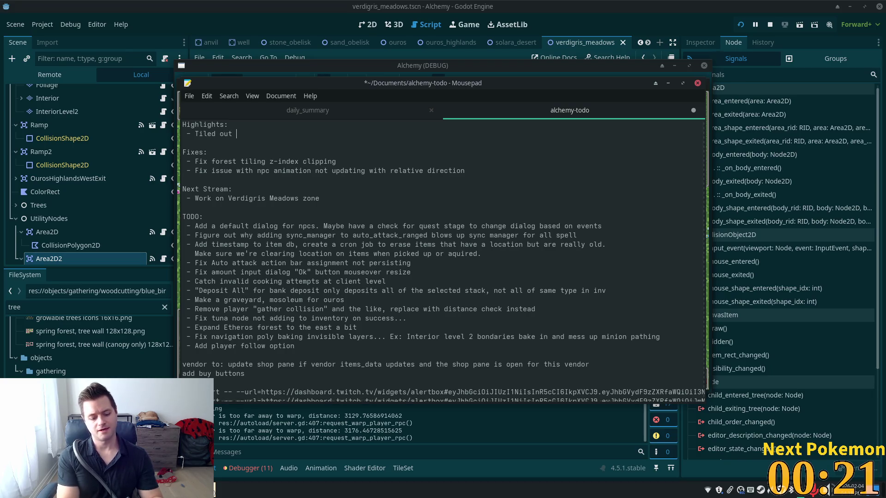
pyautogui.write('layout of')
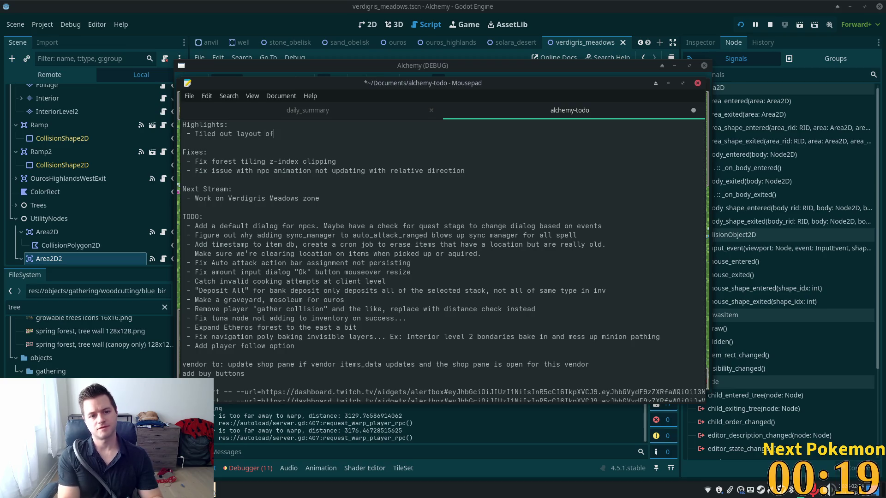
pyautogui.press('BackSpace')
pyautogui.press('BackSpace')
pyautogui.press('BackSpace')
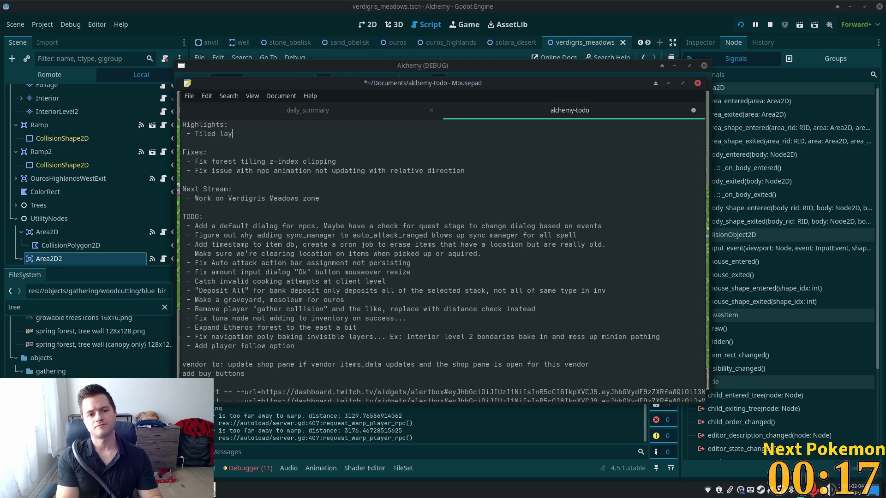
pyautogui.write('out of ')
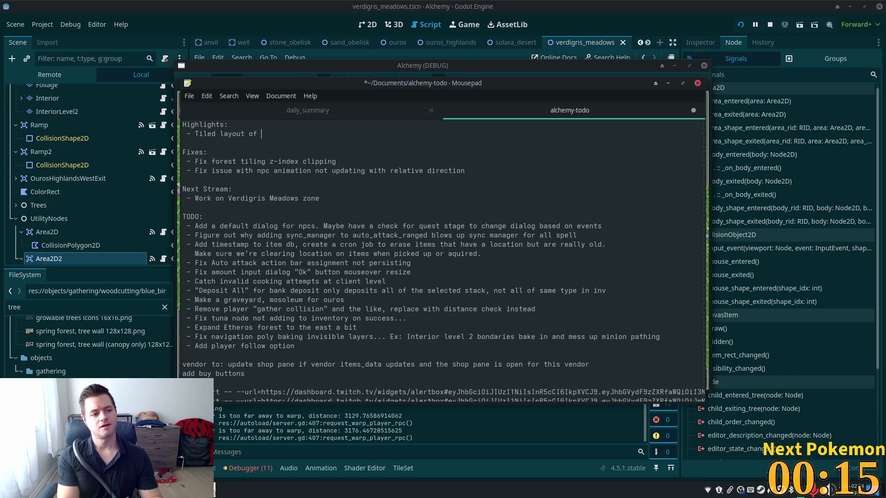
pyautogui.write('ver')
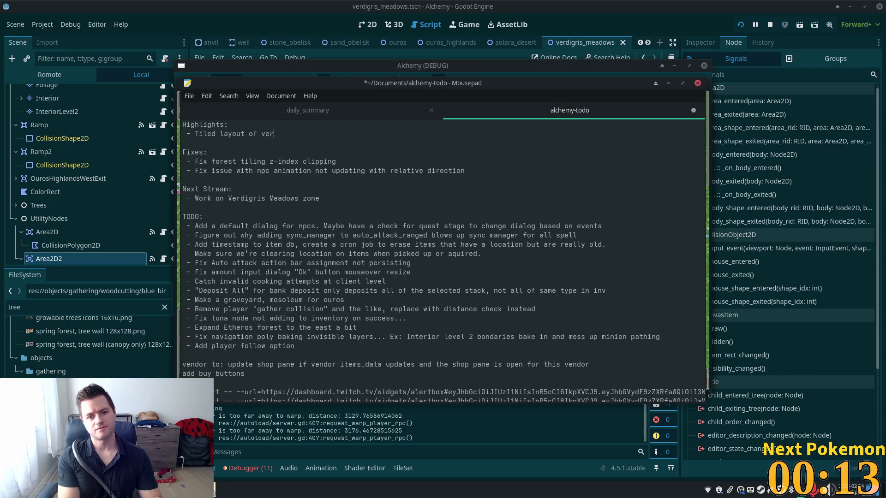
pyautogui.press('BackSpace')
pyautogui.press('BackSpace')
pyautogui.press('BackSpace')
pyautogui.write('new')
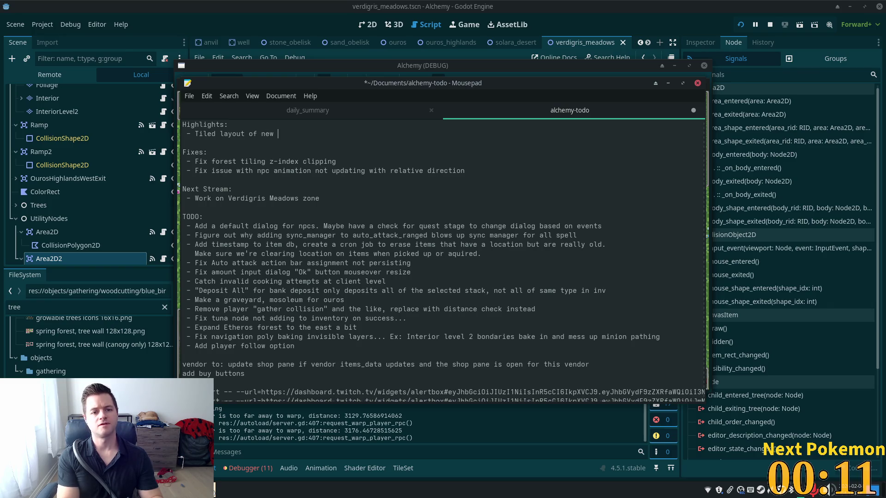
pyautogui.write('do')
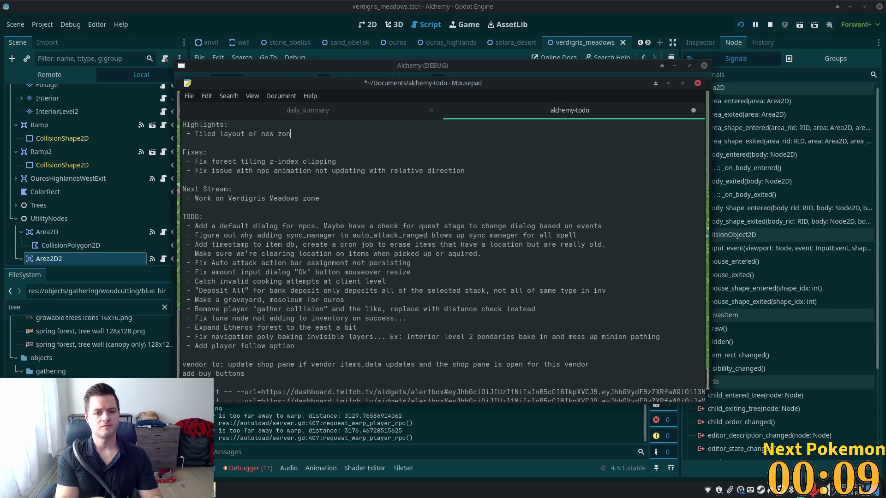
pyautogui.write('e "Verd')
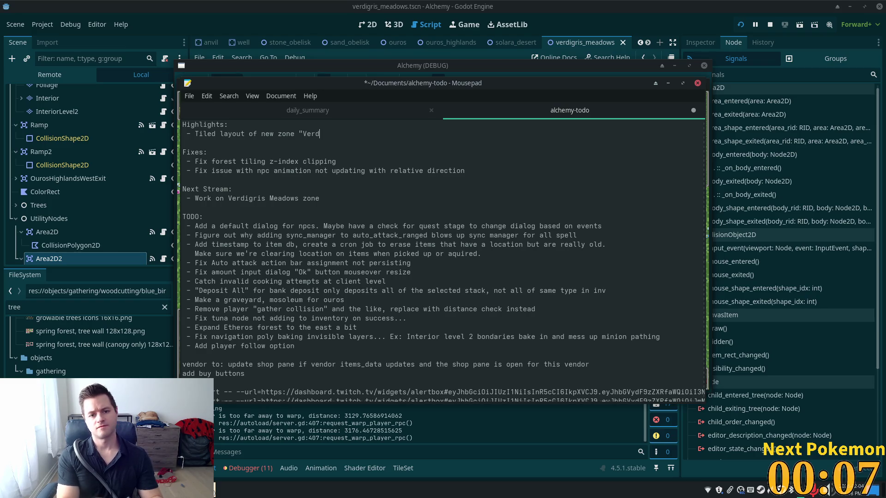
pyautogui.write('igris')
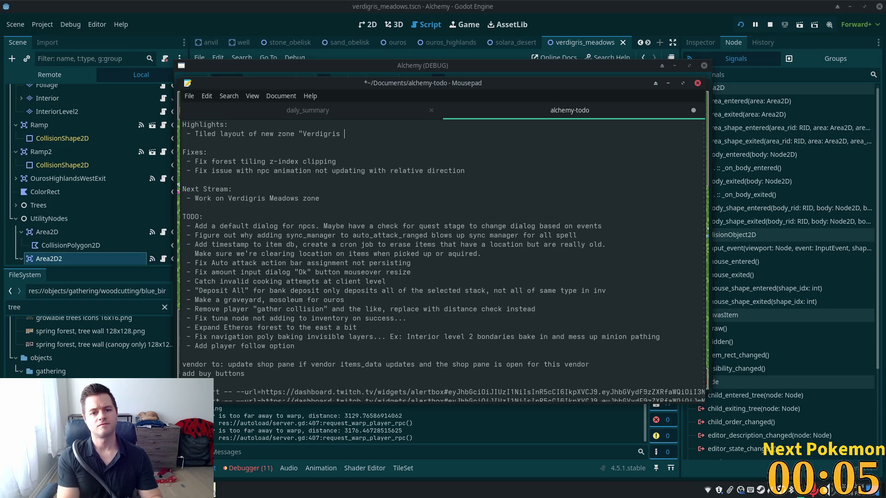
pyautogui.write('Med')
pyautogui.press('BackSpace')
pyautogui.press('BackSpace')
pyautogui.write('ados')
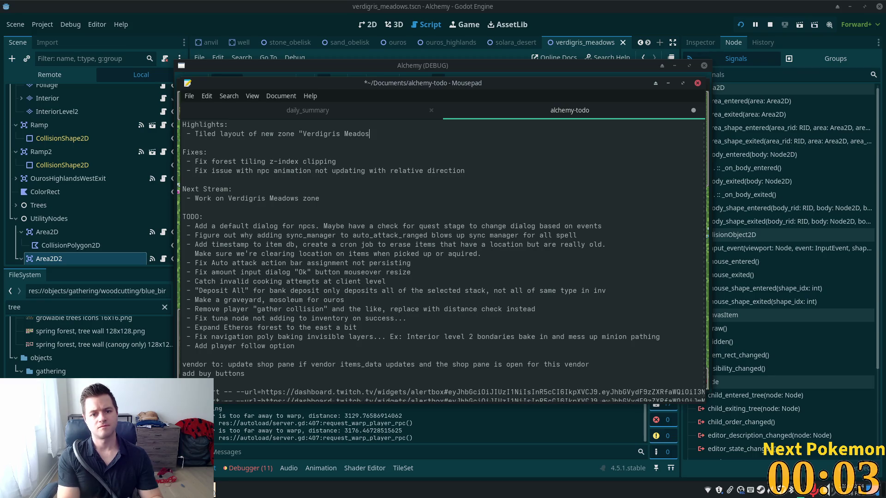
pyautogui.press('BackSpace')
pyautogui.write('ws')
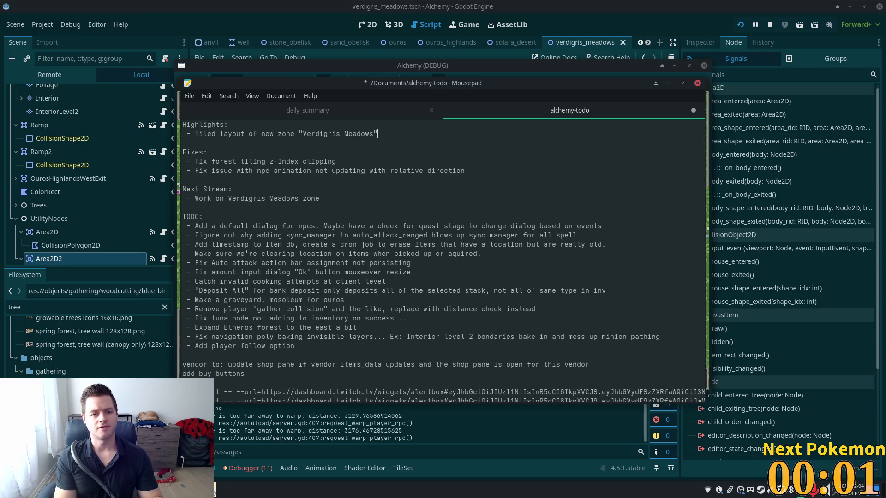
# - Select the two entries in the Fixes list
pyautogui.click(336, 161)
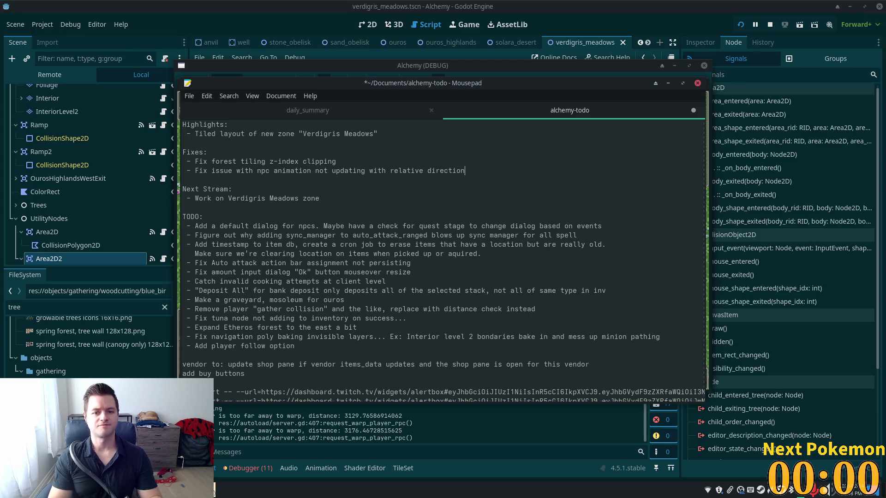
pyautogui.hotkey('shift', 'Home')
pyautogui.hotkey('shift', 'Up')
# - Overwrite both selected Fixes lines with N/A
pyautogui.hotkey('shift', 'Right')
pyautogui.hotkey('shift', 'Right')
pyautogui.hotkey('shift', 'Right')
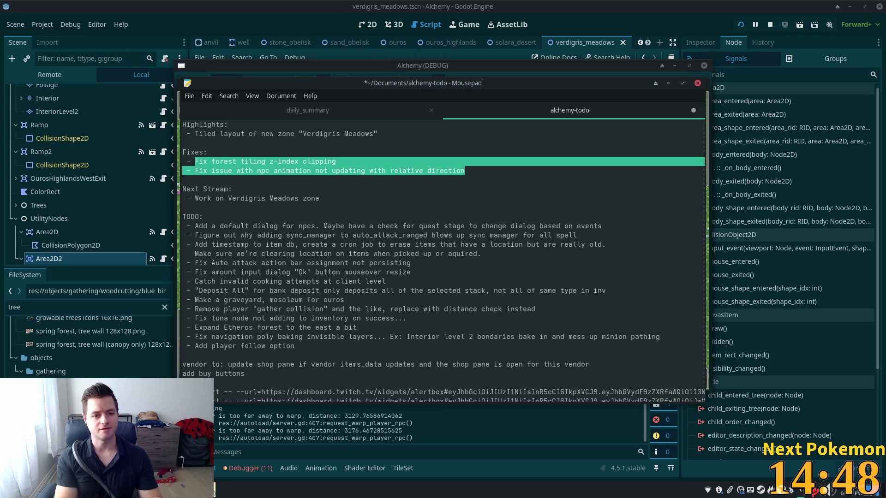
pyautogui.write('N/A')
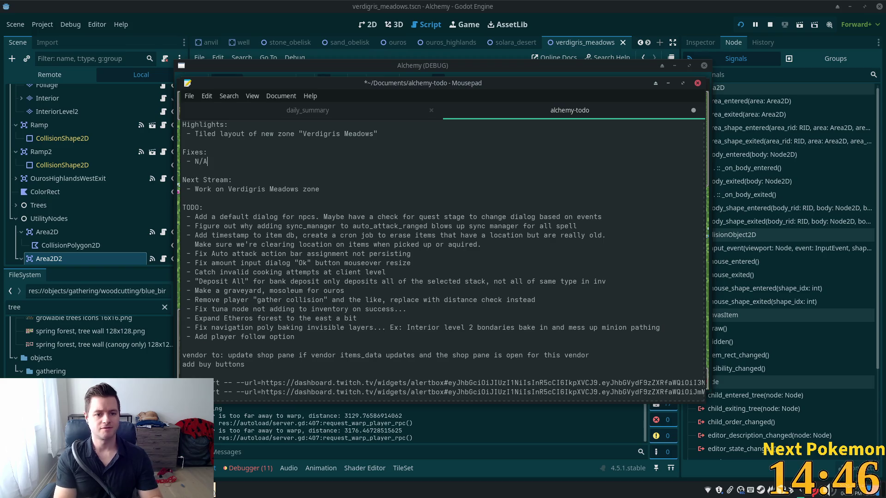
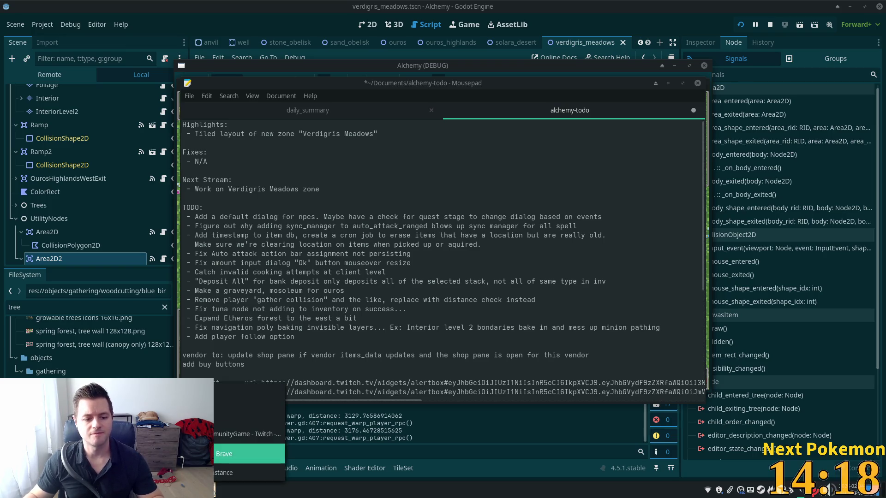
# - Look up Sliggoo image results in a new Brave tab, then close that tab
pyautogui.hotkey('alt', 'Tab')
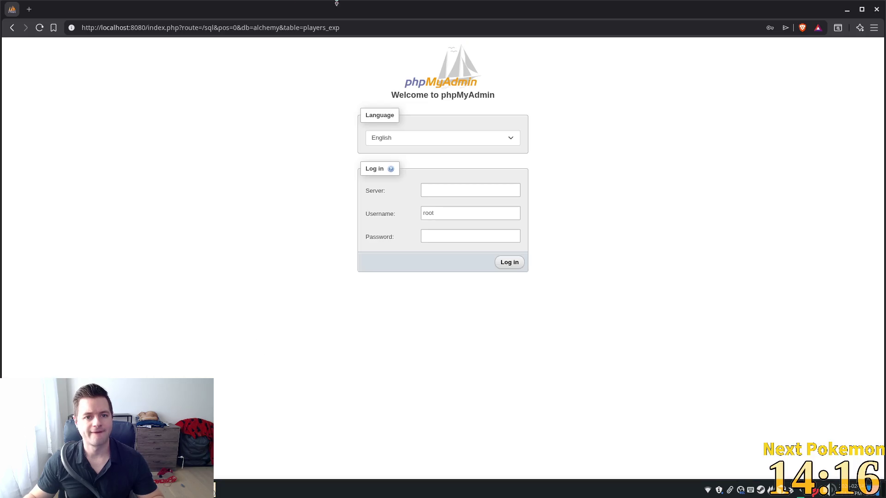
pyautogui.hotkey('ctrl', 't')
pyautogui.write('Sliggoo')
pyautogui.press('Return')
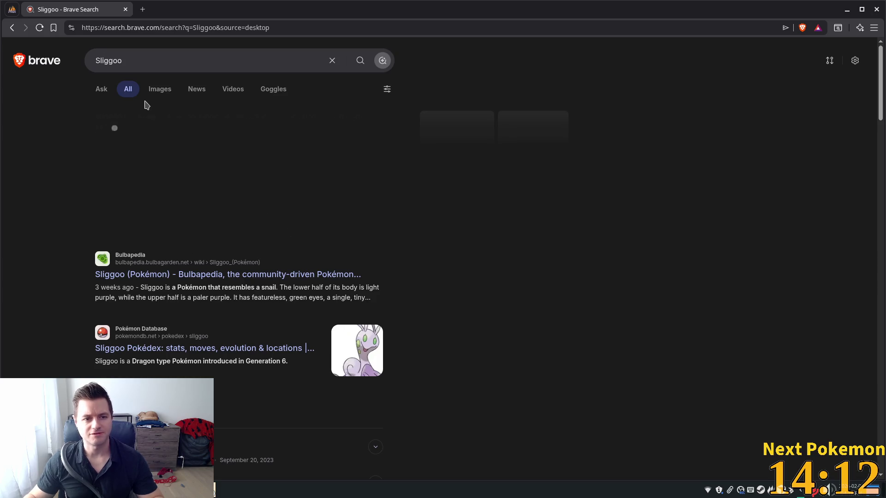
pyautogui.click(159, 90)
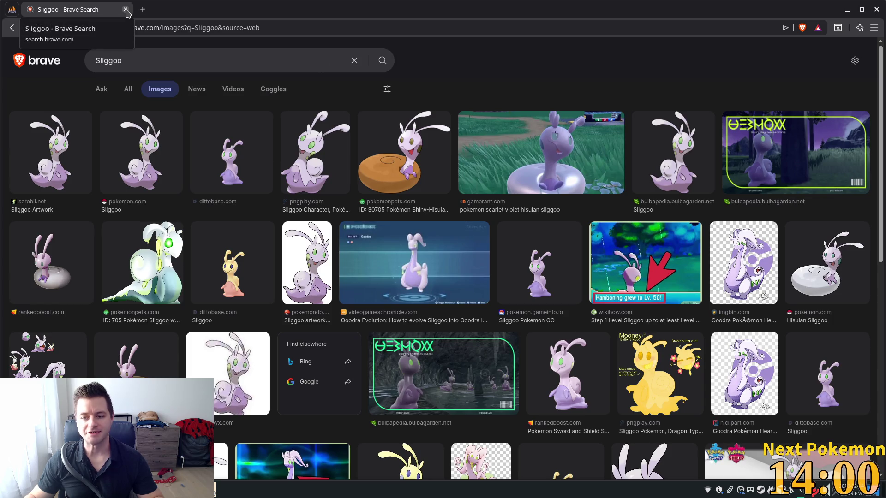
pyautogui.click(125, 10)
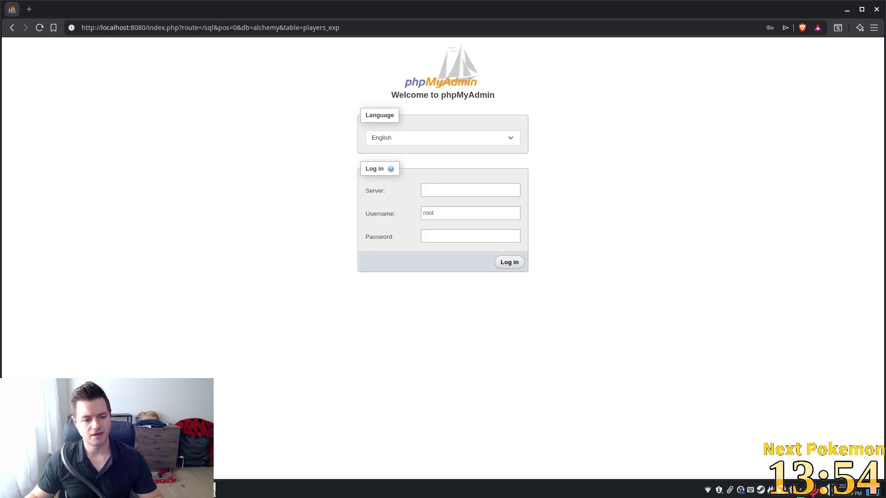
# - Add 'Create a rain forest zone' and '- Create a flower monster' below the Verdigris Meadows task
pyautogui.click(147, 492)
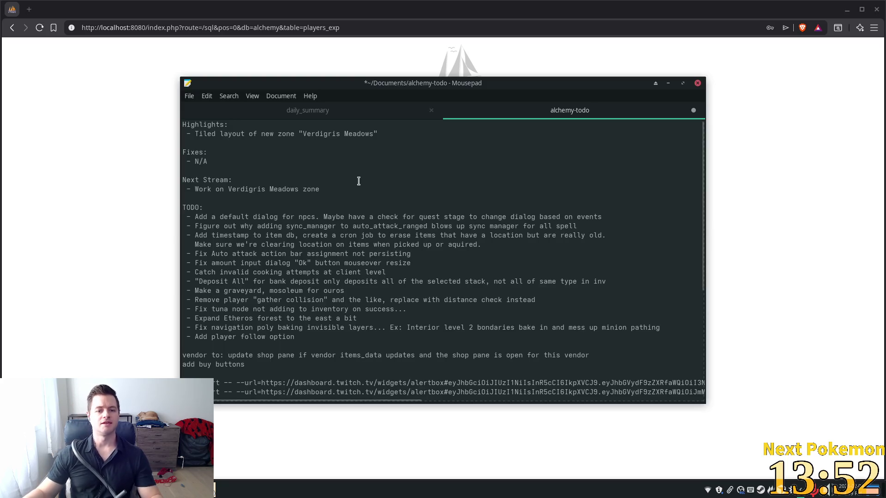
pyautogui.moveTo(328, 189); pyautogui.dragTo(311, 190)
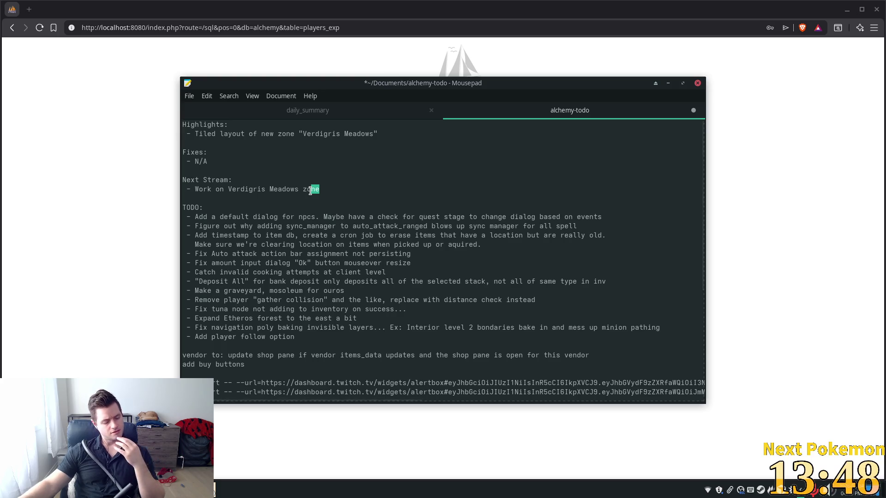
pyautogui.moveTo(320, 189)
pyautogui.mouseDown()
pyautogui.moveTo(184, 180)
pyautogui.moveTo(319, 189)
pyautogui.mouseUp()
pyautogui.press('Return')
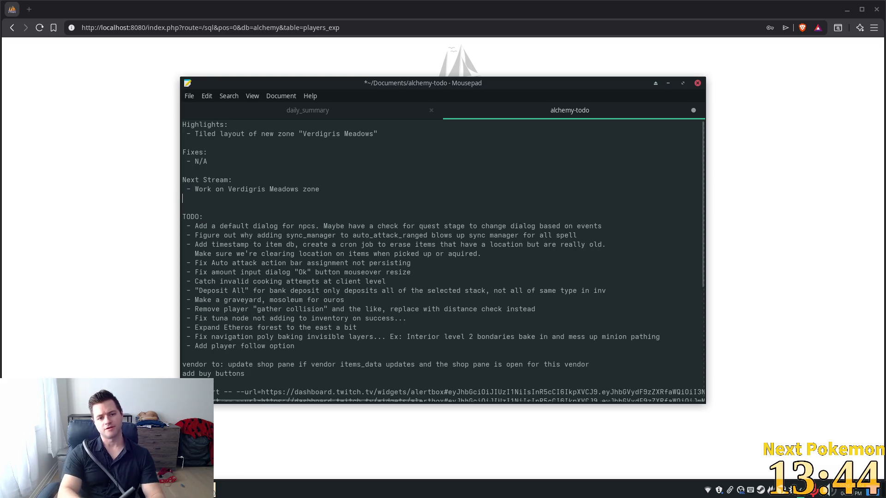
pyautogui.write('-Create')
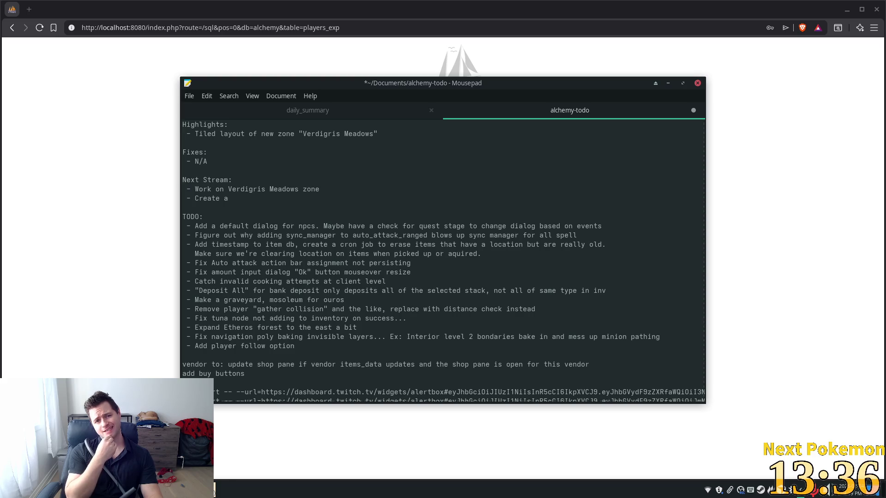
pyautogui.write(' a rain for')
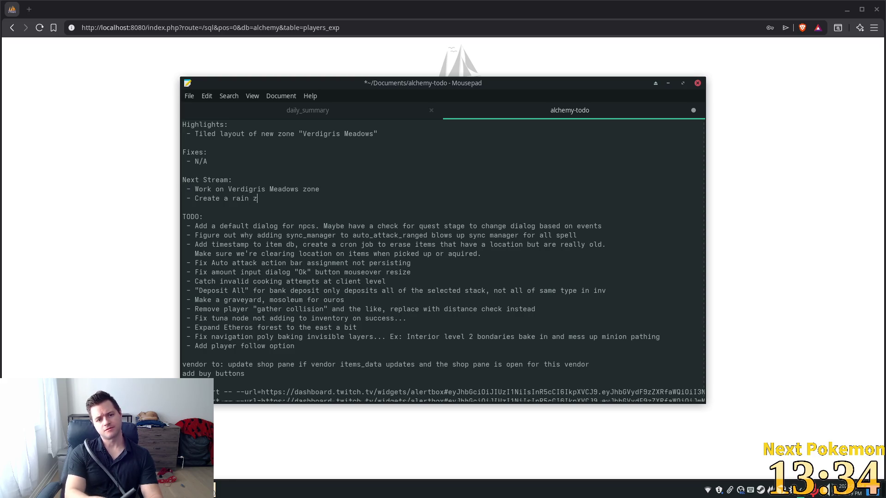
pyautogui.write('est zone')
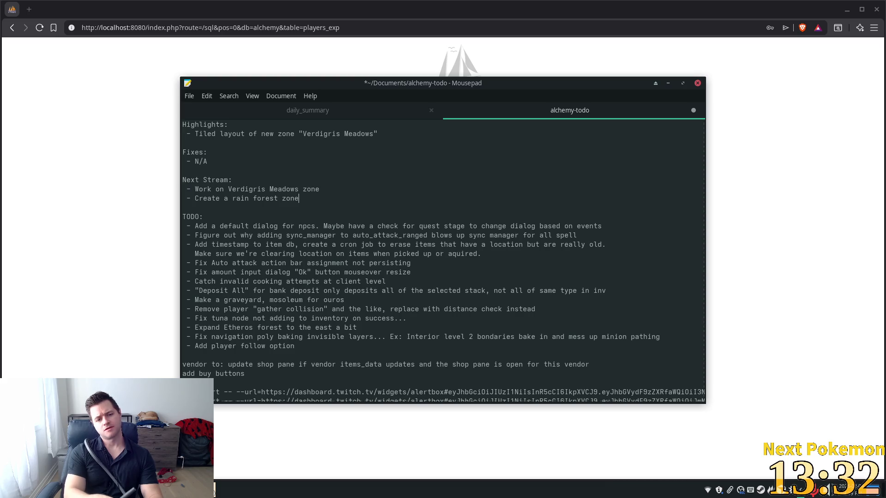
pyautogui.press('End')
pyautogui.press('Return')
pyautogui.write('- ')
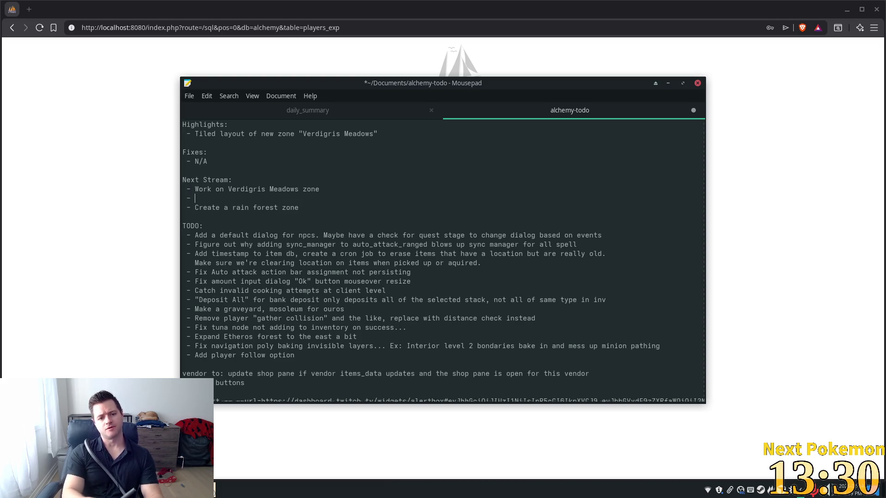
pyautogui.write('Create a flo')
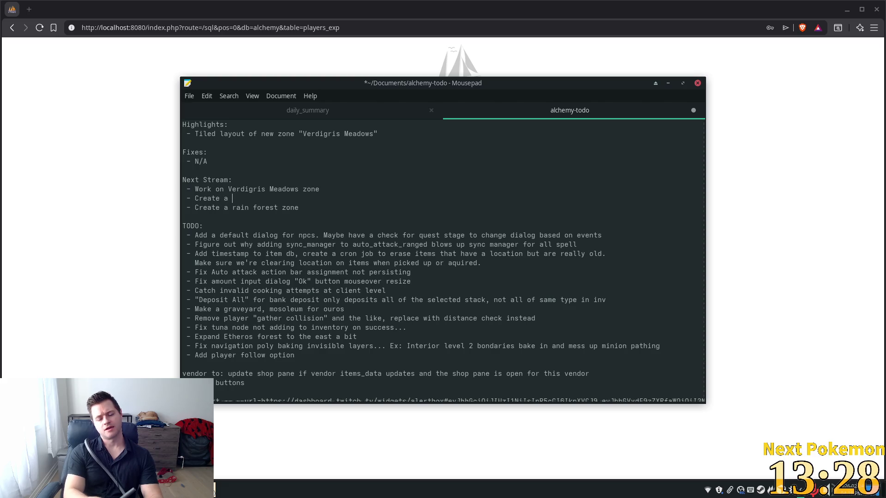
pyautogui.write('wer ')
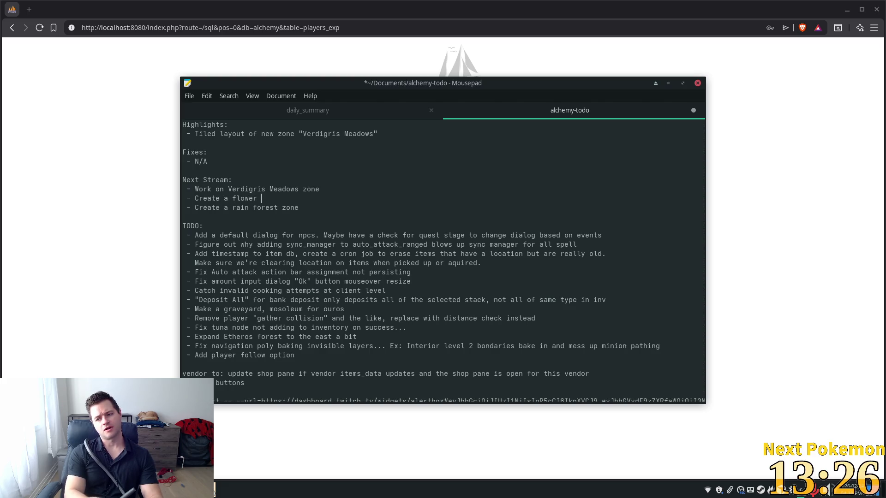
pyautogui.write('monster')
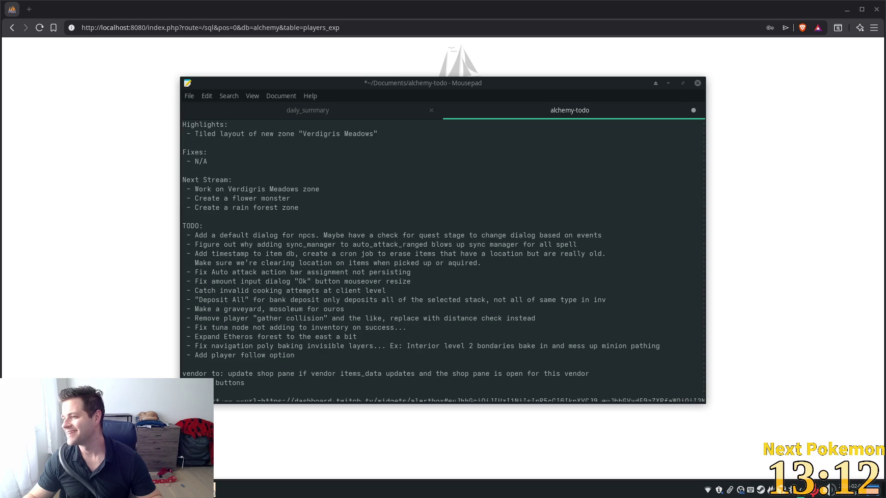
pyautogui.click(29, 9)
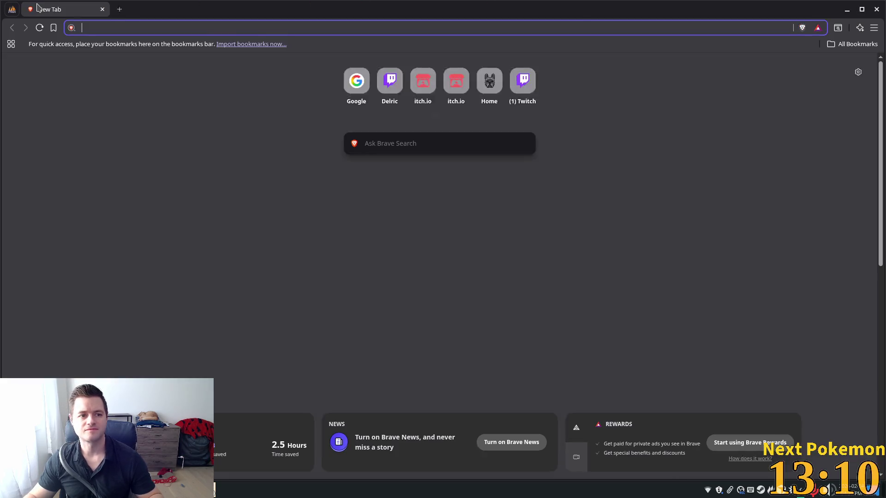
# - Open the Discord dev-log channel, begin editing the previous post, and check today's date
pyautogui.hotkey('ctrl', 'v')
pyautogui.press('Return')
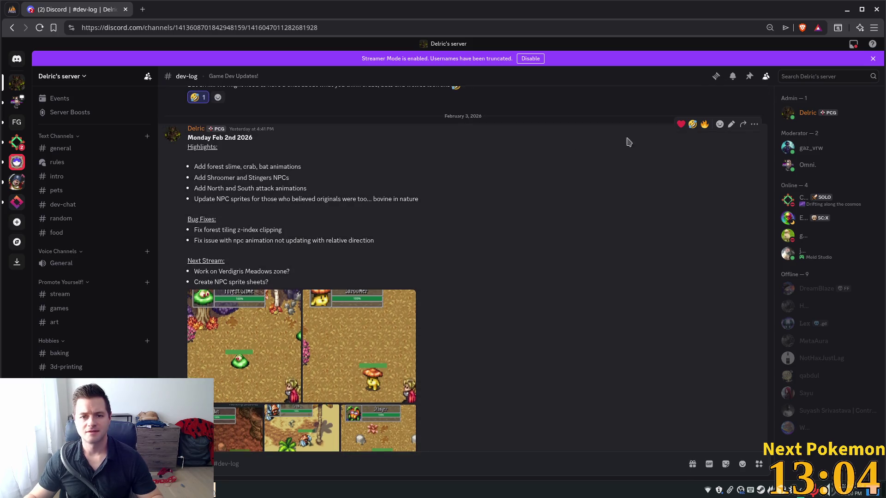
pyautogui.click(731, 125)
pyautogui.hotkey('ctrl', 'a')
pyautogui.hotkey('ctrl', 'c')
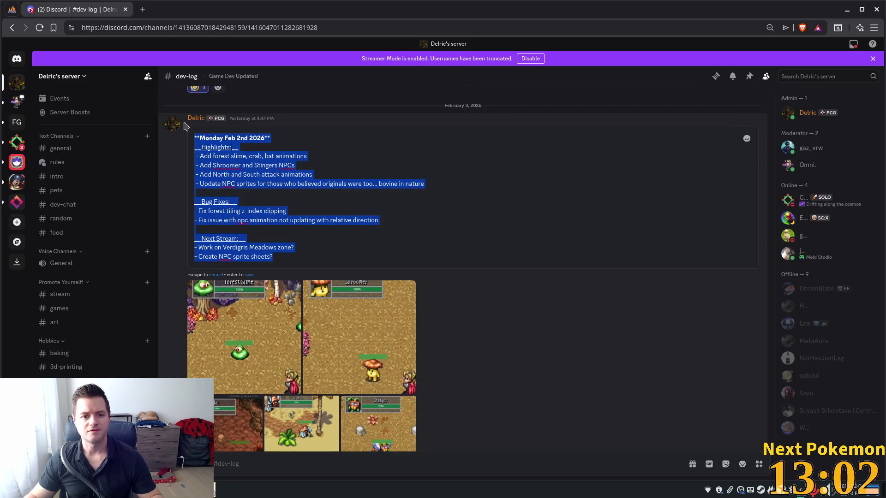
pyautogui.scroll(-1, 464, 326)
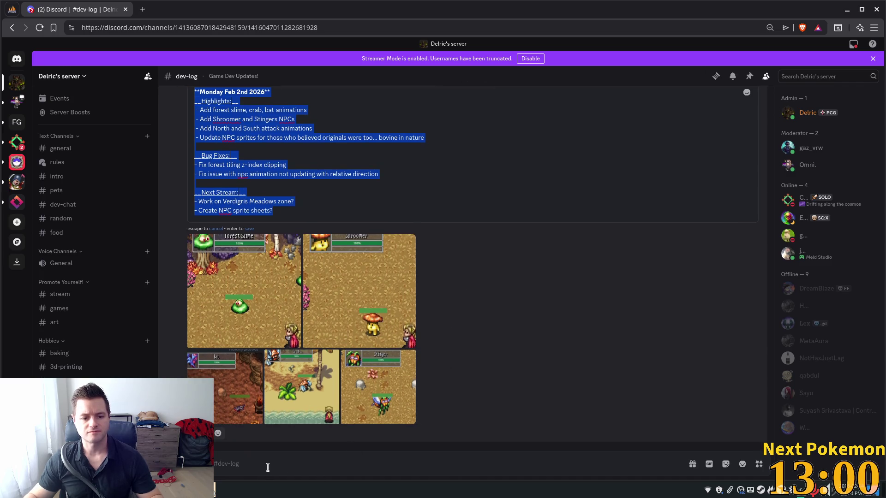
pyautogui.click(317, 464)
pyautogui.click(854, 493)
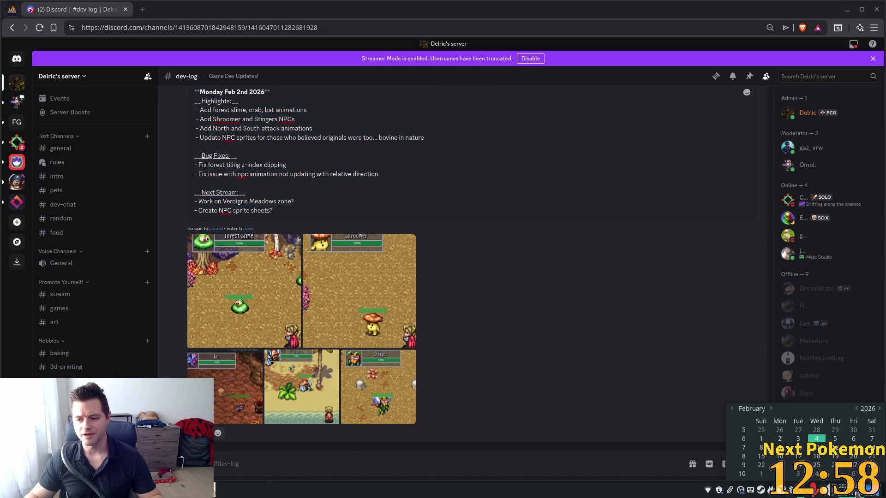
pyautogui.click(566, 339)
pyautogui.scroll(4, 499, 320)
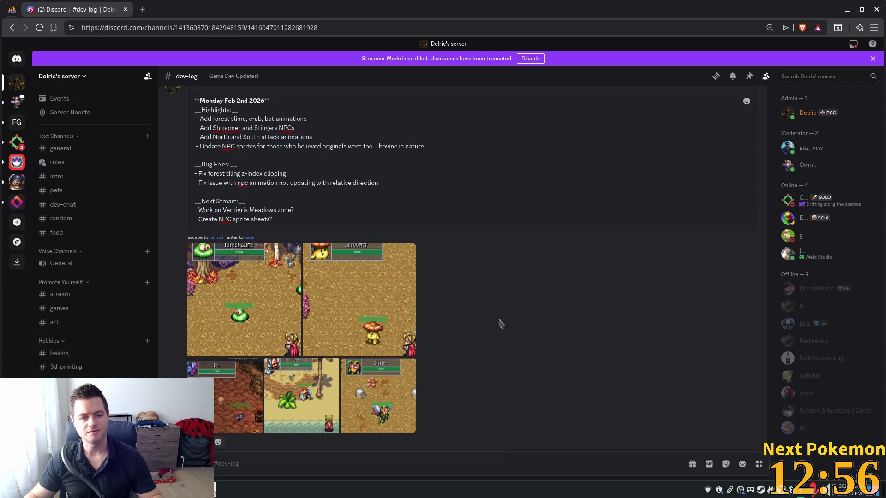
pyautogui.scroll(5, 316, 245)
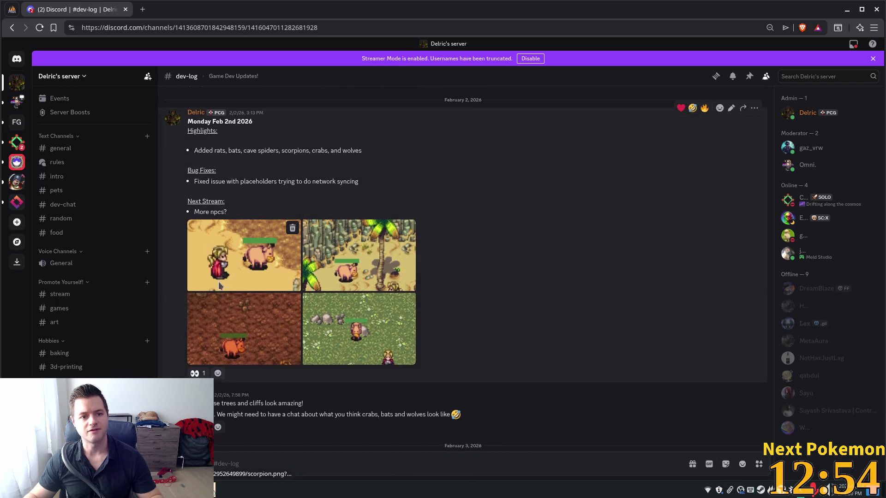
pyautogui.scroll(-4, 240, 287)
pyautogui.scroll(4, 588, 309)
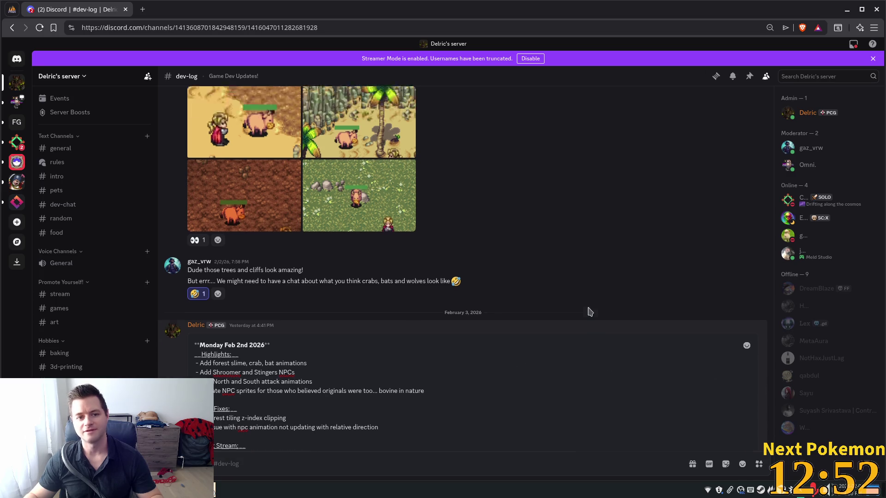
pyautogui.scroll(-5, 587, 314)
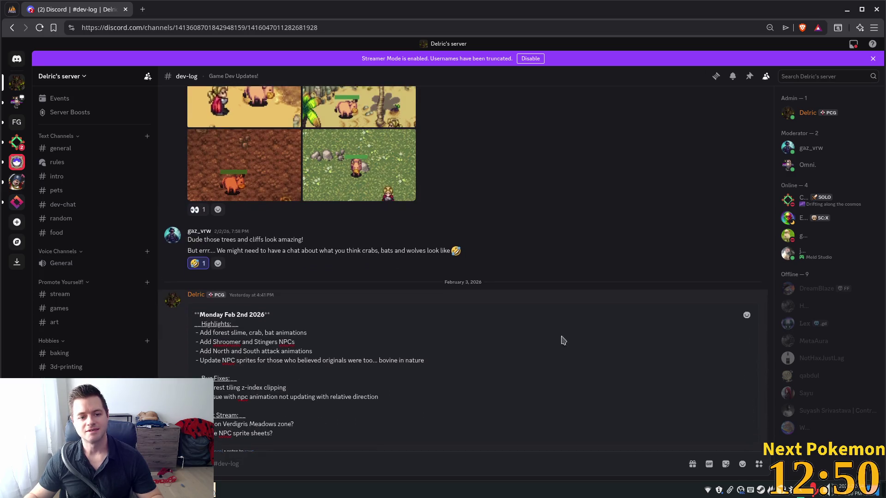
# - Correct the previous post's title to Tuesday 3rd and save the edit
pyautogui.hotkey('ctrl', 'a')
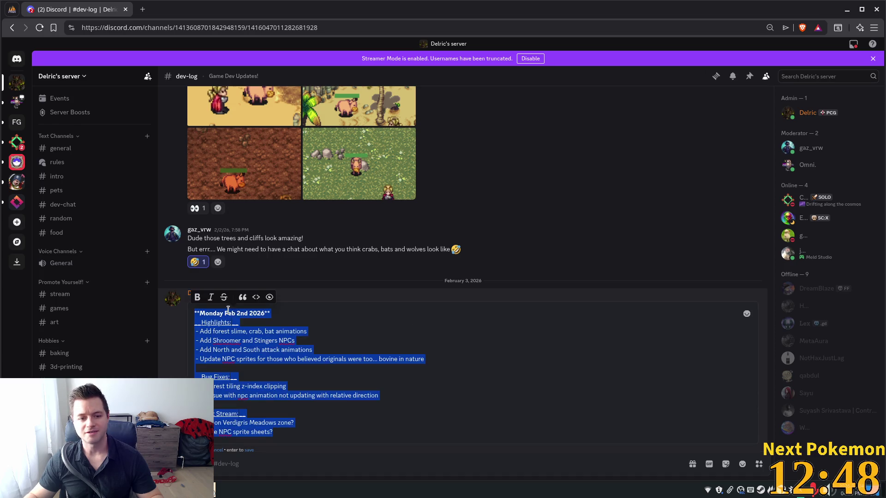
pyautogui.click(222, 313)
pyautogui.hotkey('ctrl', 'shift', 'Left')
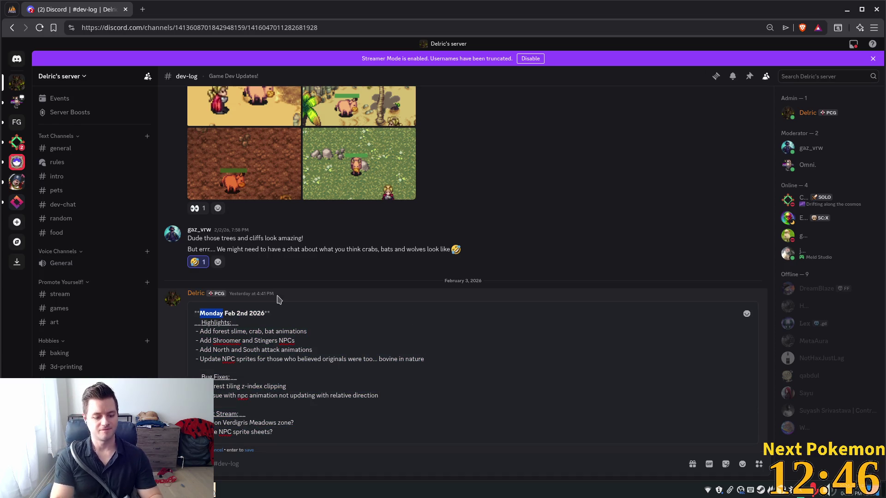
pyautogui.write('Tuesday')
pyautogui.press('Right')
pyautogui.press('Right')
pyautogui.press('Right')
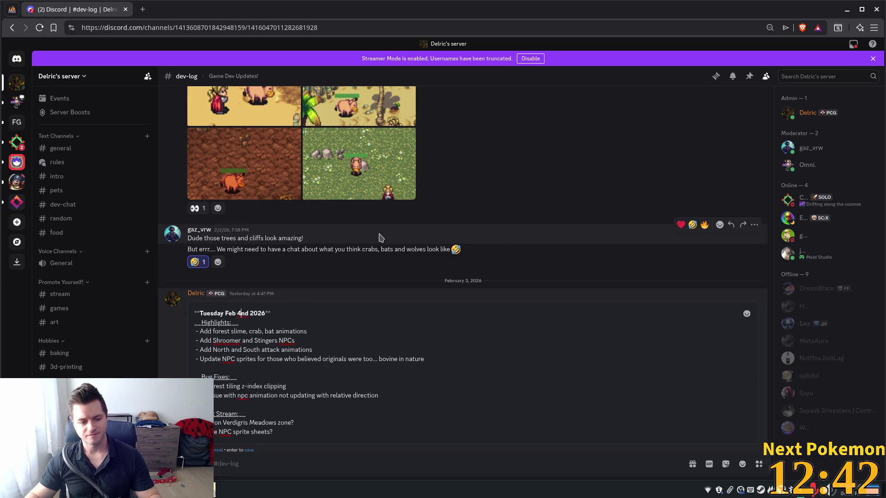
pyautogui.press('BackSpace')
pyautogui.write('3')
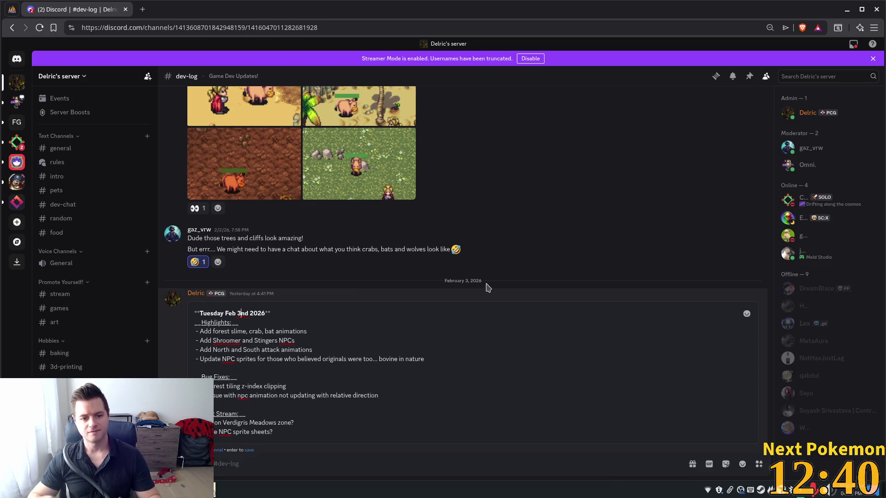
pyautogui.hotkey('shift', 'Right')
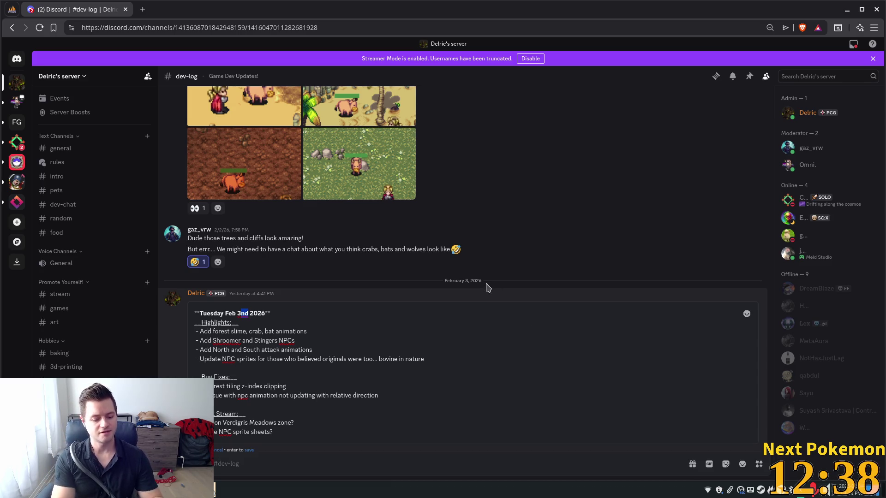
pyautogui.write('rd')
pyautogui.scroll(-5, 533, 233)
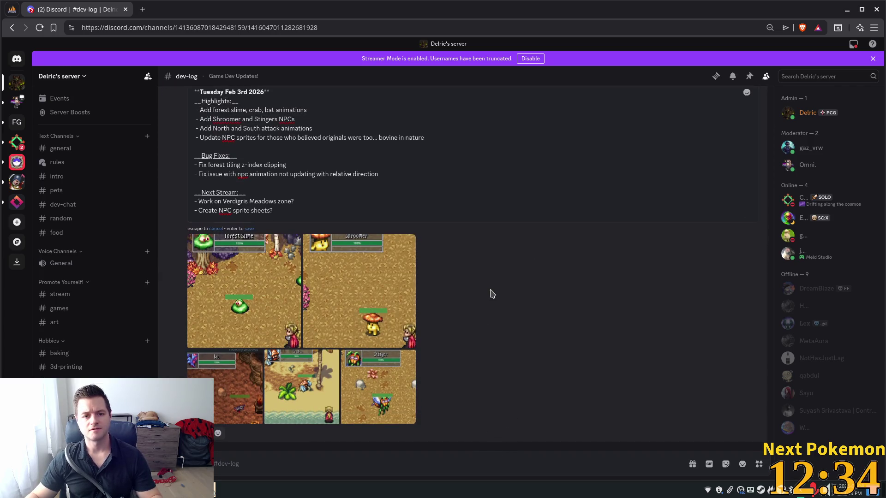
pyautogui.scroll(5, 516, 264)
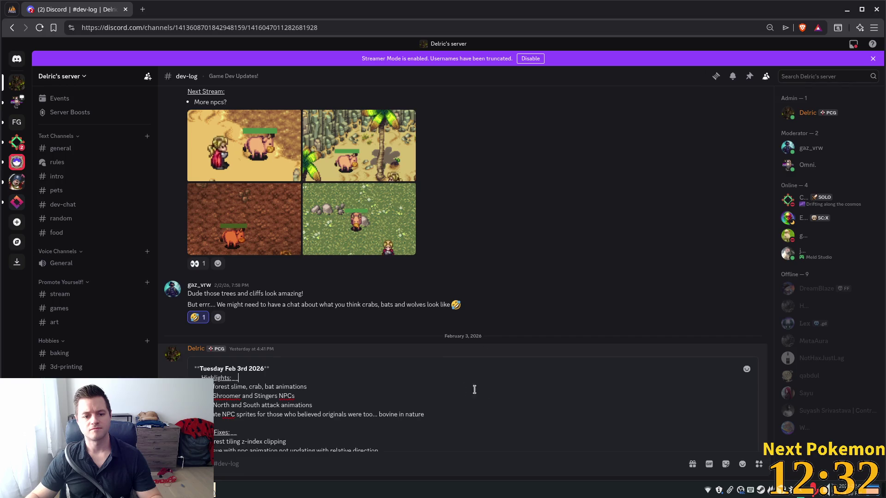
pyautogui.scroll(-3, 561, 329)
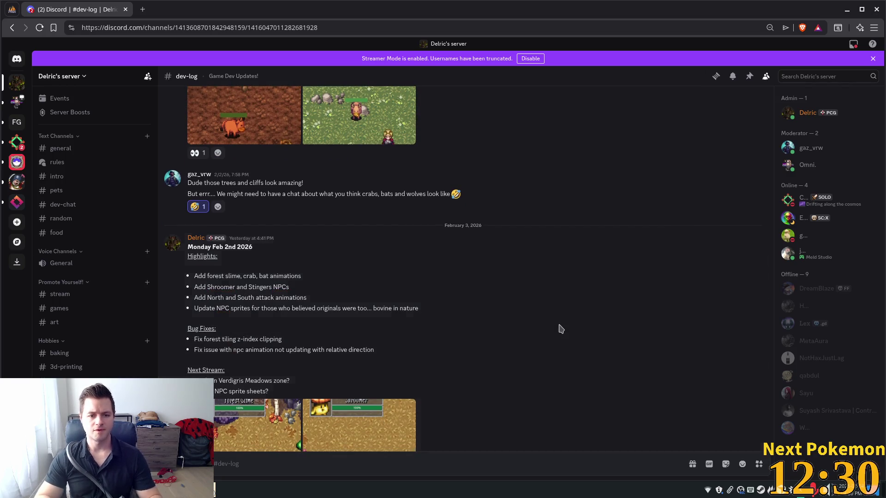
pyautogui.press('Return')
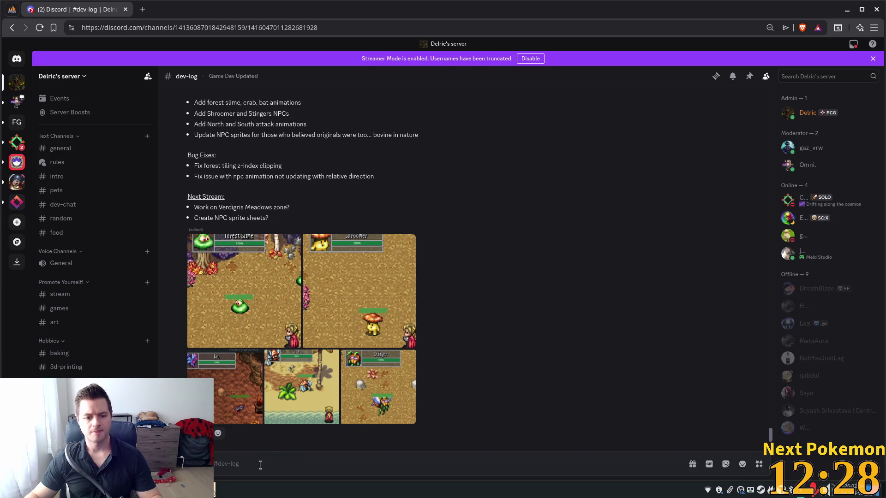
# - Paste the previous post into a new message and retitle it Wednesday Feb 4th
pyautogui.hotkey('ctrl', 'v')
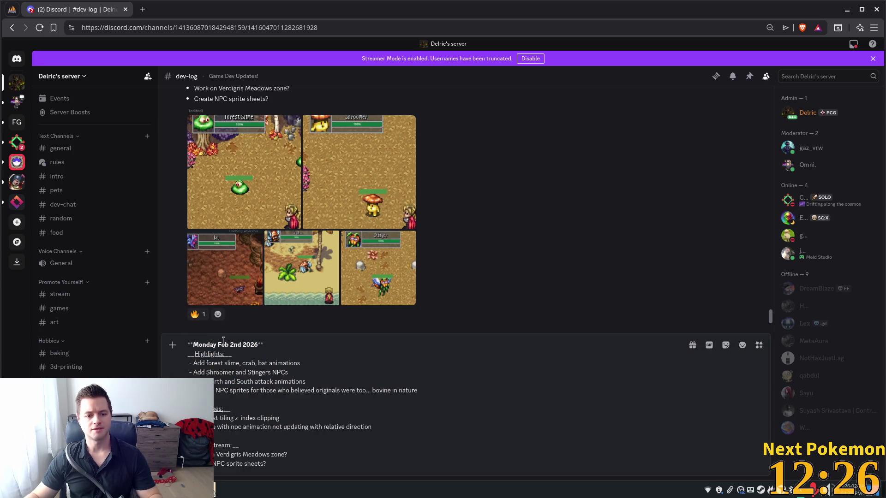
pyautogui.doubleClick(205, 345)
pyautogui.write('Wedne')
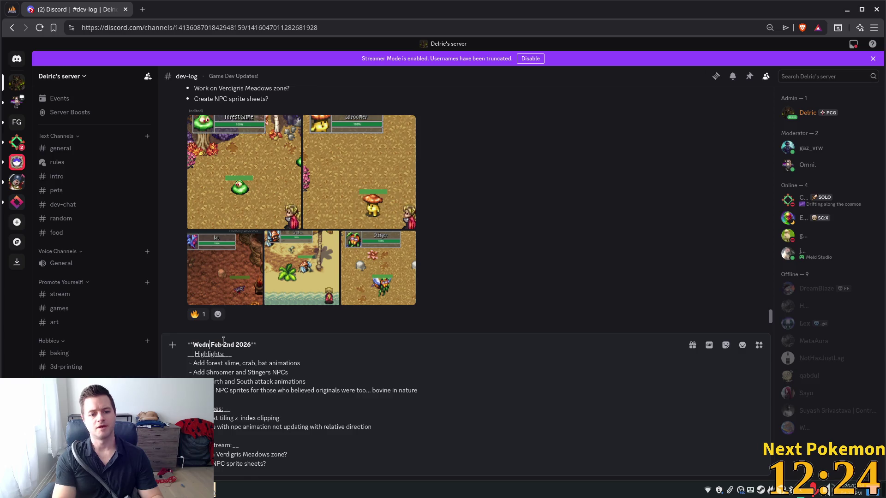
pyautogui.write('sday')
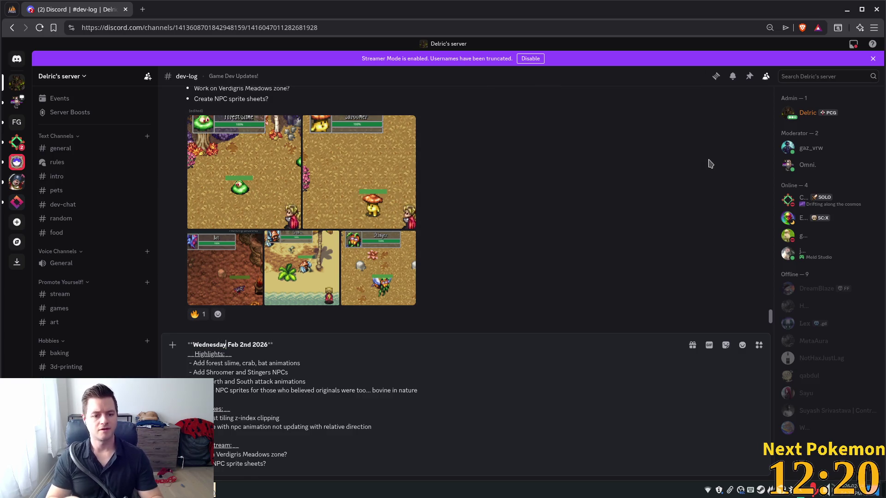
pyautogui.press('Right')
pyautogui.press('BackSpace')
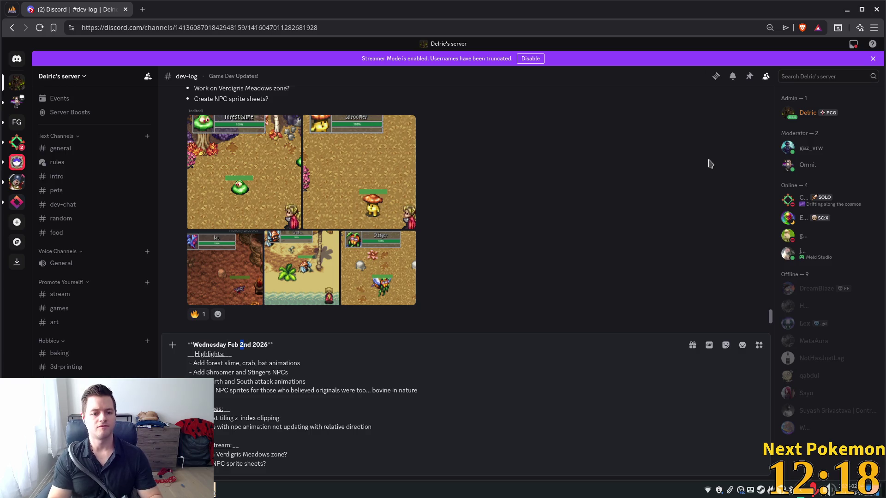
pyautogui.write('4')
pyautogui.hotkey('shift', 'Right')
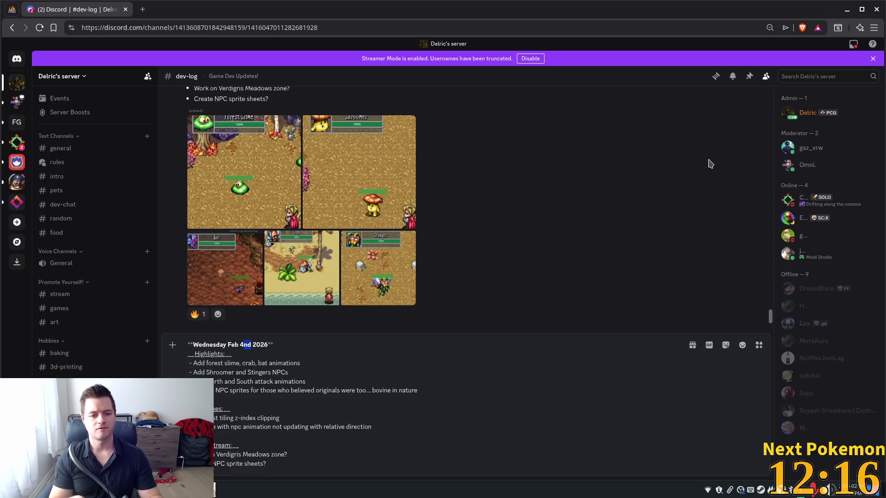
pyautogui.write('th')
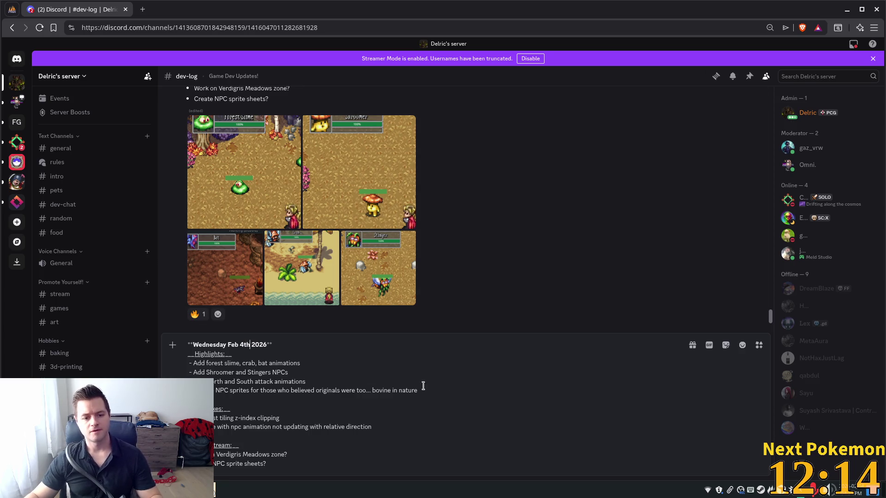
pyautogui.moveTo(431, 389)
pyautogui.mouseDown()
pyautogui.moveTo(198, 375)
pyautogui.moveTo(189, 362)
pyautogui.mouseUp()
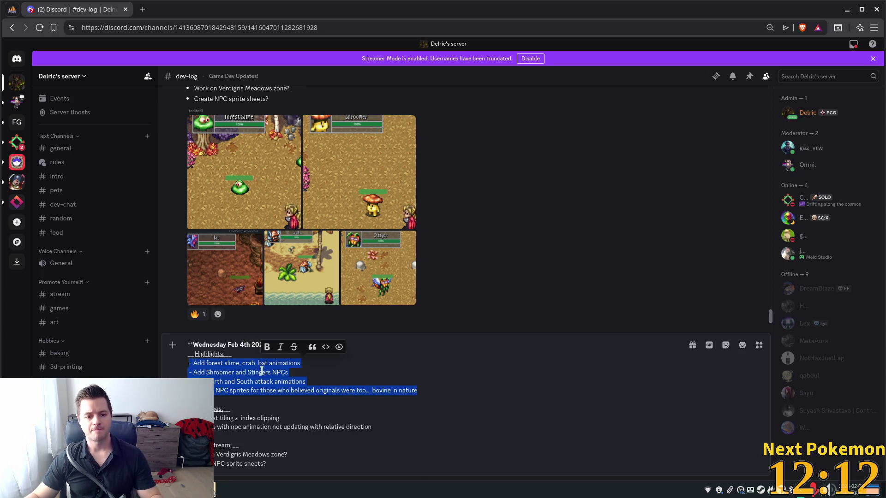
# - Replace the draft's old highlights with the Verdigris Meadows line and delete the old bug-fix lines
pyautogui.hotkey('alt', 'Tab')
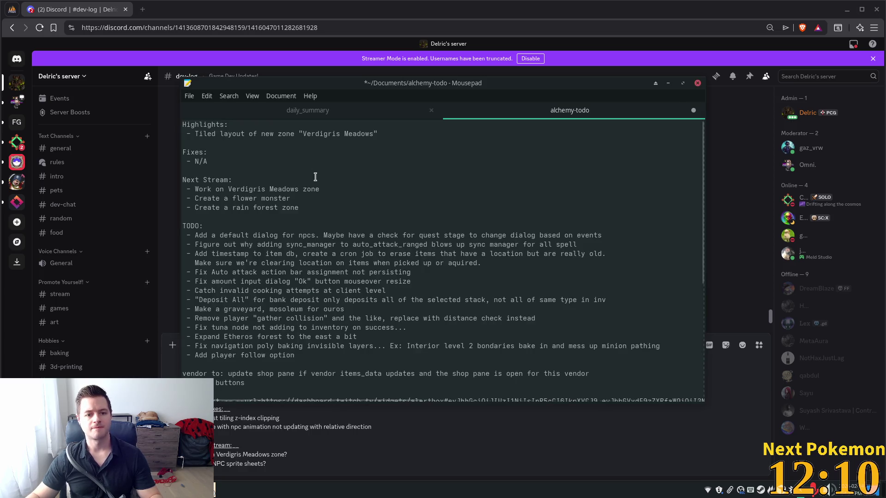
pyautogui.moveTo(401, 135); pyautogui.dragTo(183, 136)
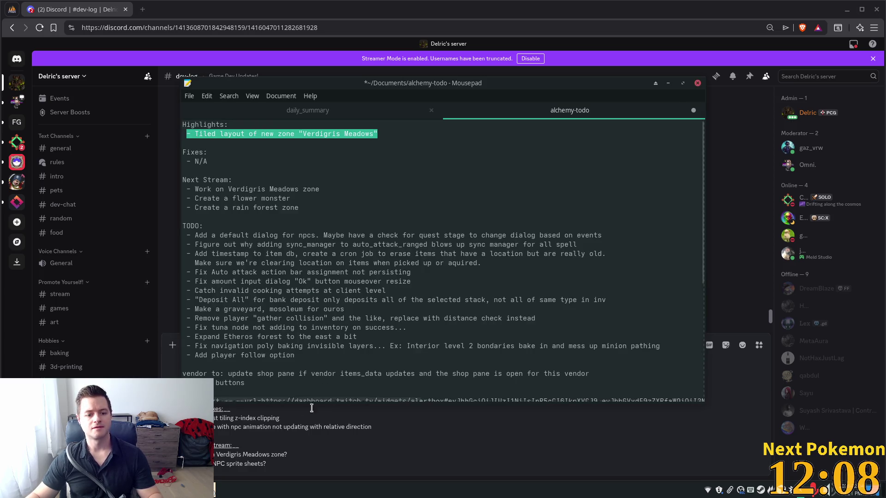
pyautogui.hotkey('alt', 'Tab')
pyautogui.moveTo(417, 390)
pyautogui.mouseDown()
pyautogui.moveTo(344, 391)
pyautogui.moveTo(188, 363)
pyautogui.mouseUp()
pyautogui.hotkey('ctrl', 'v')
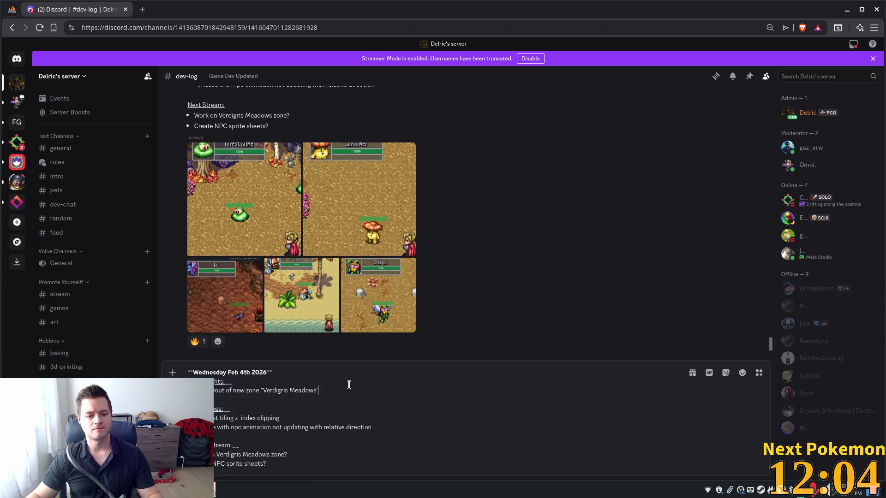
pyautogui.moveTo(387, 429); pyautogui.dragTo(198, 417)
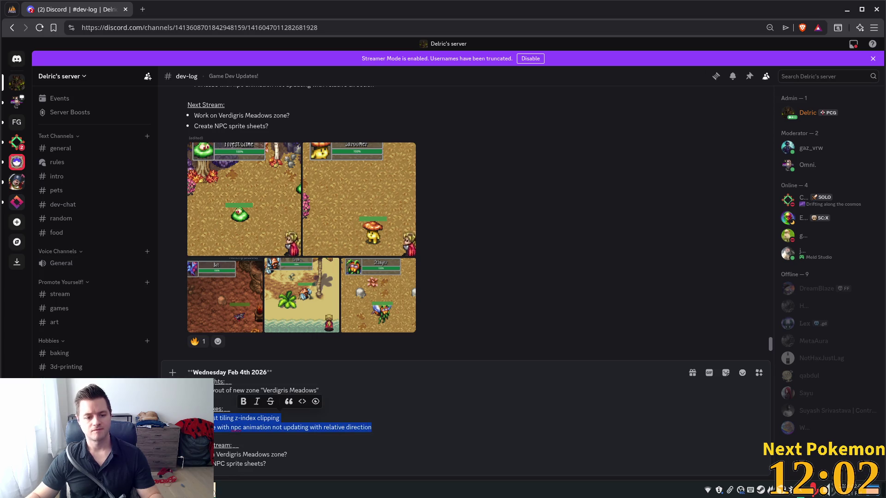
pyautogui.press('BackSpace')
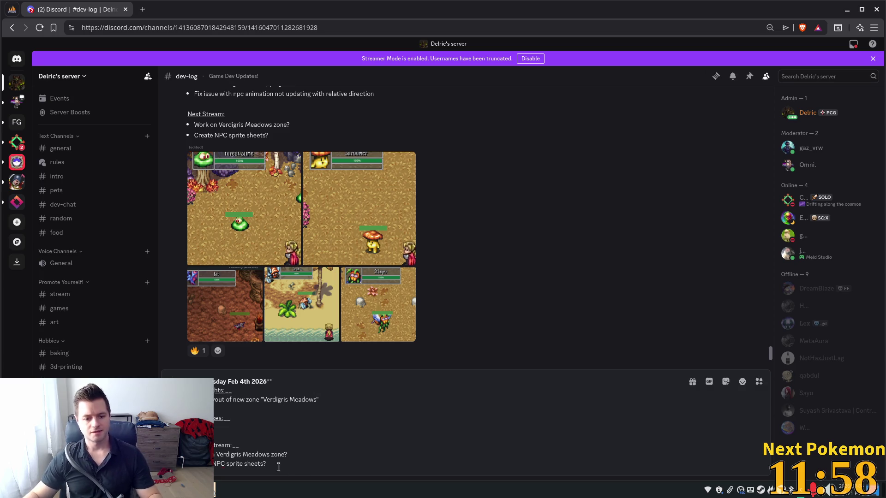
# - Replace the draft's old Next Stream lines with the three tasks copied from the notes
pyautogui.moveTo(279, 465); pyautogui.dragTo(203, 463)
pyautogui.hotkey('shift', 'Up')
pyautogui.hotkey('alt', 'Tab')
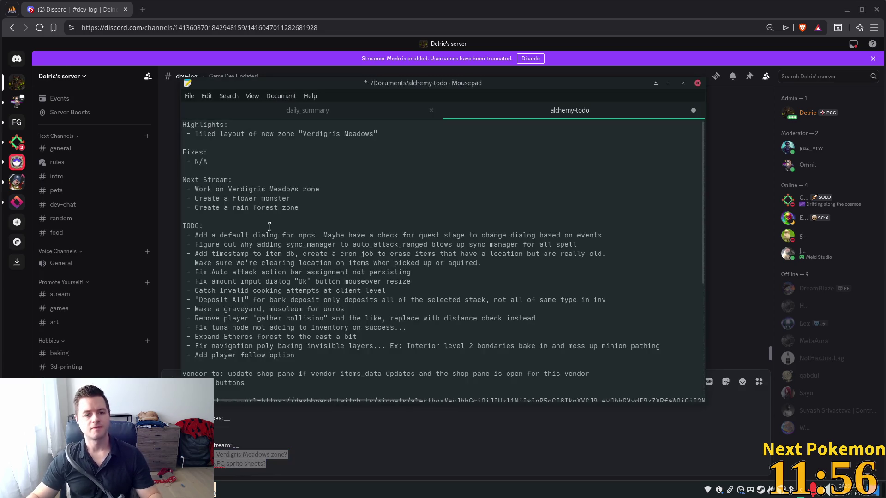
pyautogui.moveTo(296, 208); pyautogui.dragTo(188, 192)
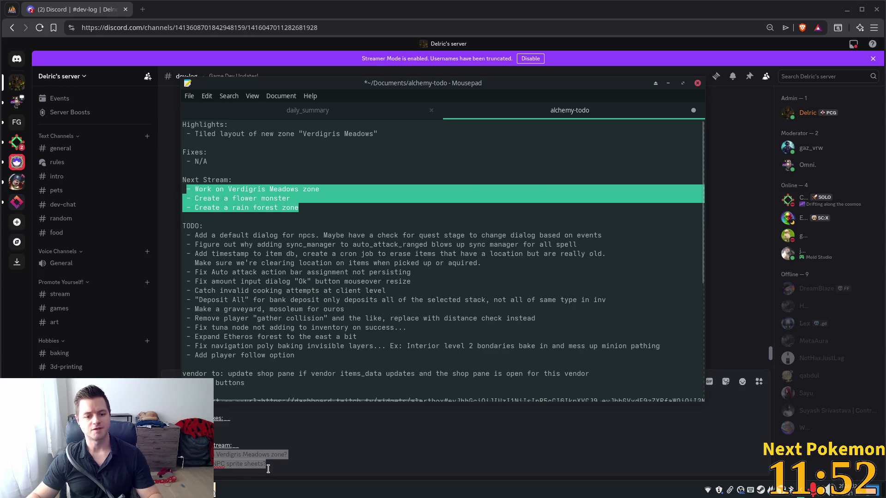
pyautogui.moveTo(272, 466); pyautogui.dragTo(225, 464)
pyautogui.hotkey('shift', 'Up')
pyautogui.hotkey('ctrl', 'v')
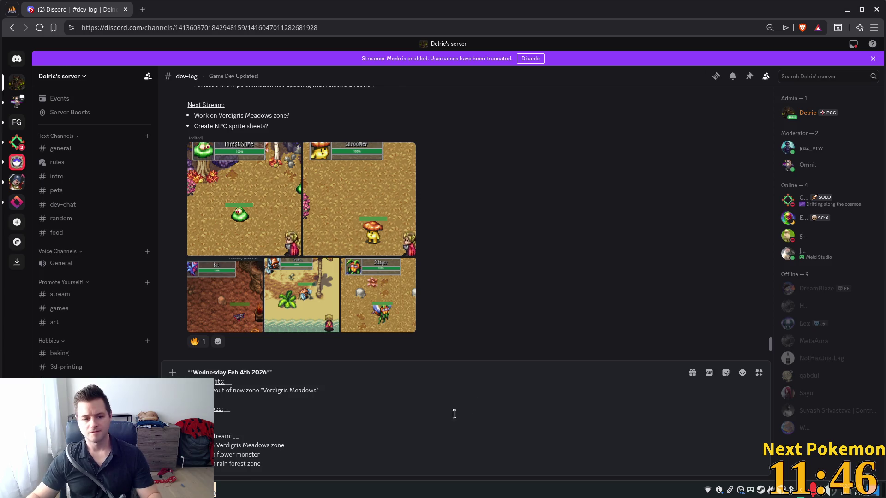
pyautogui.click(259, 454)
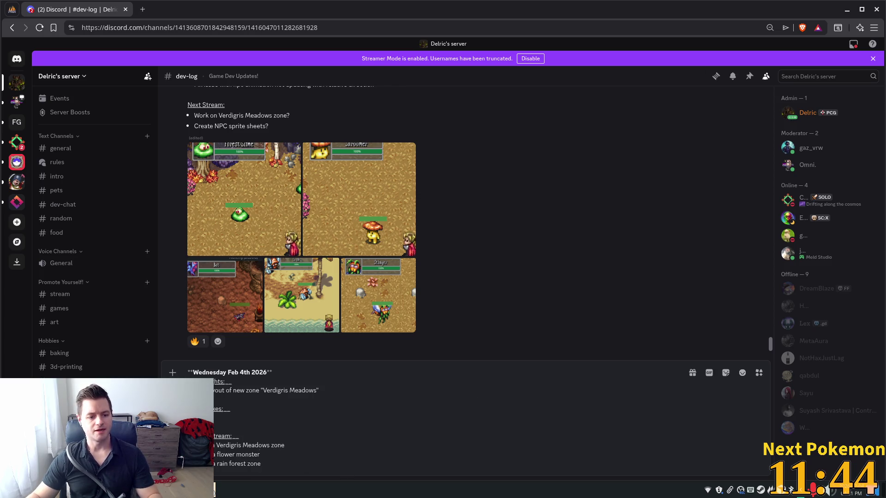
# - Drag verdigris_meadows.gif from Thunar's Home > Videos folder onto the Discord draft
pyautogui.hotkey('alt', 'Tab')
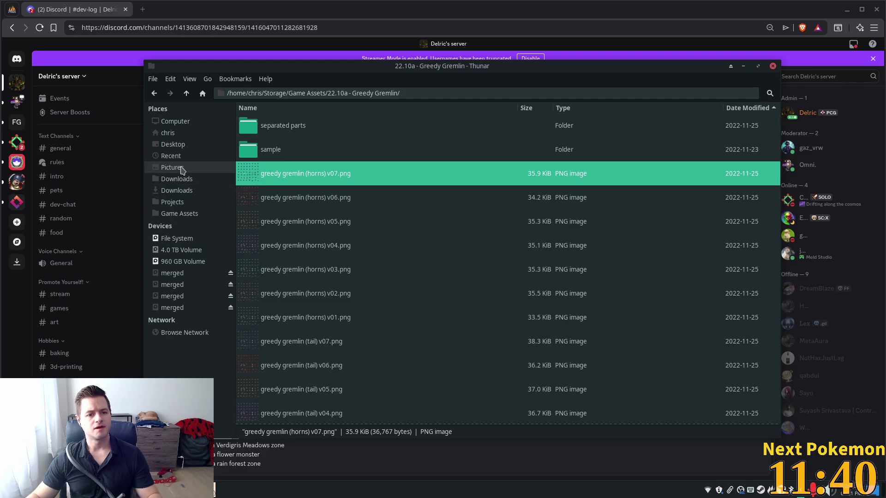
pyautogui.click(176, 167)
pyautogui.click(169, 132)
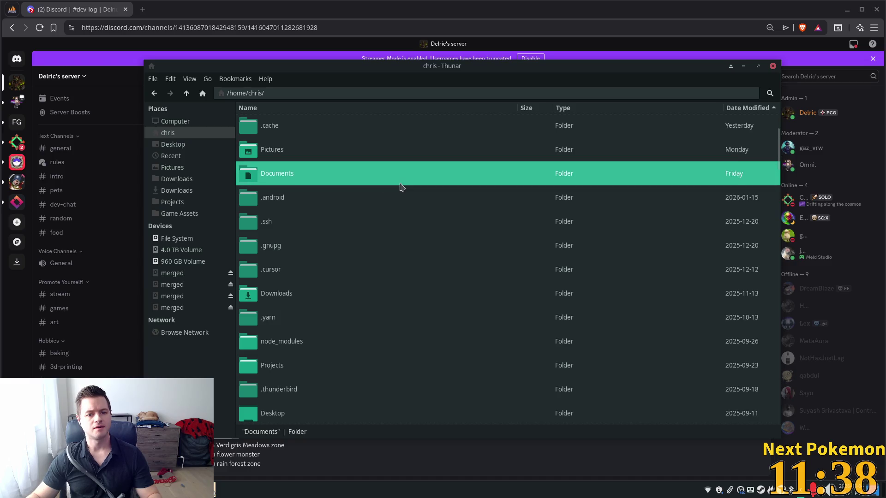
pyautogui.write('v')
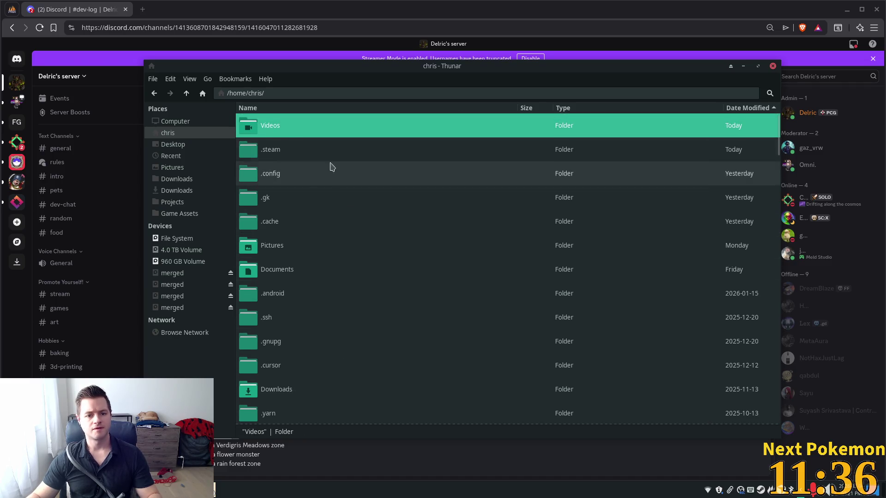
pyautogui.doubleClick(290, 135)
pyautogui.write('v')
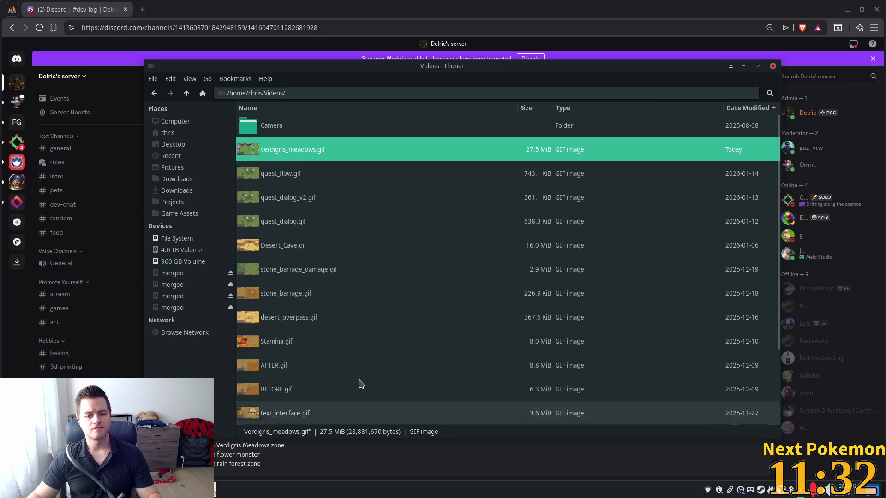
pyautogui.moveTo(316, 80); pyautogui.dragTo(509, 94)
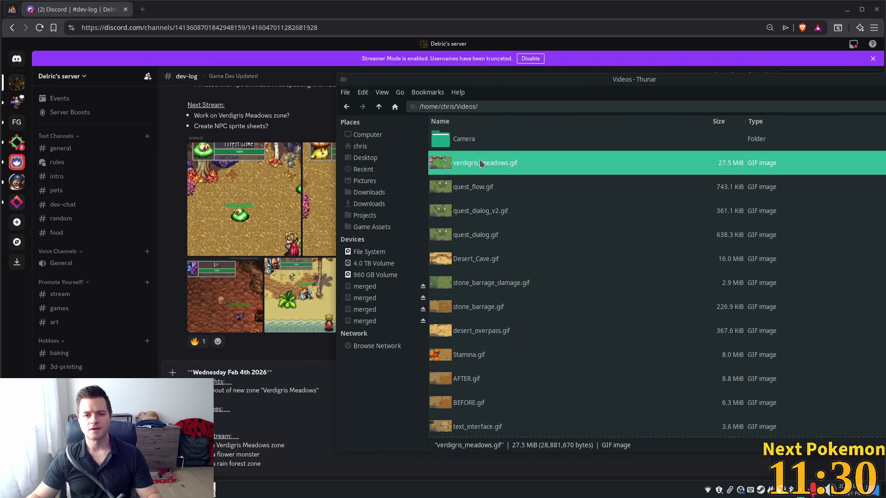
pyautogui.moveTo(482, 163); pyautogui.dragTo(332, 256)
pyautogui.moveTo(215, 396); pyautogui.dragTo(266, 406)
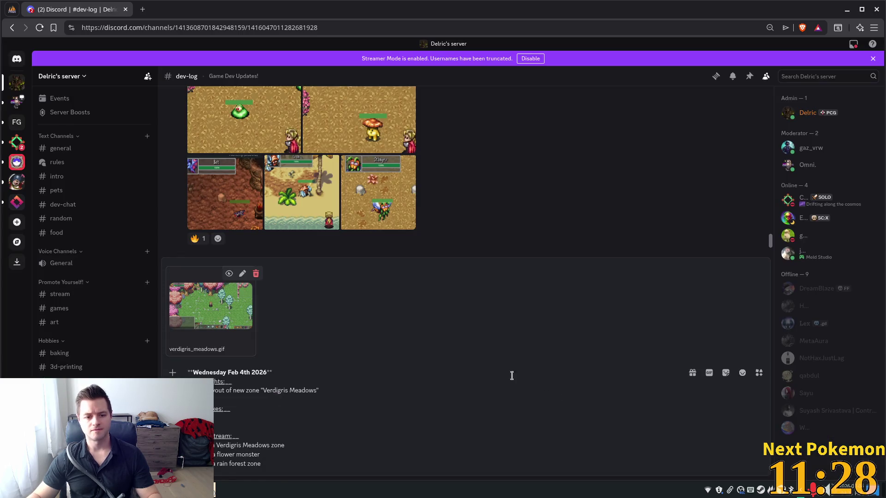
# - Send the dev-log post, then visit #food and return to #dev-log to check it
pyautogui.press('Return')
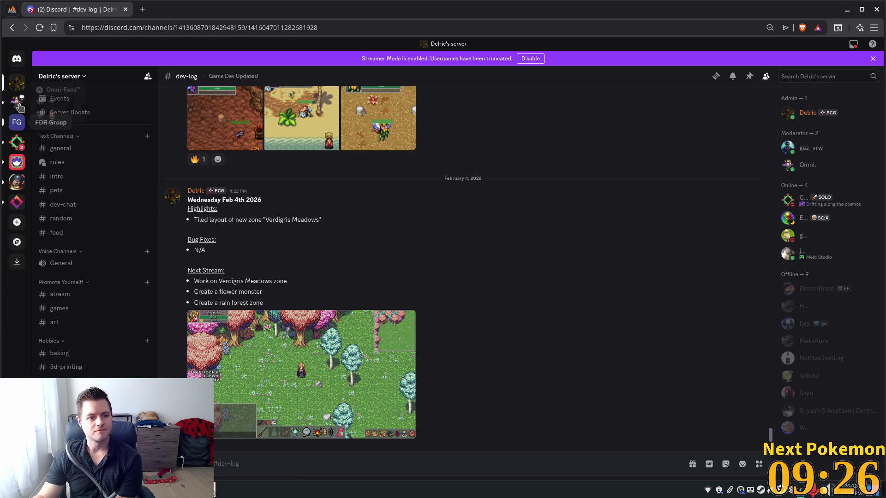
pyautogui.click(70, 233)
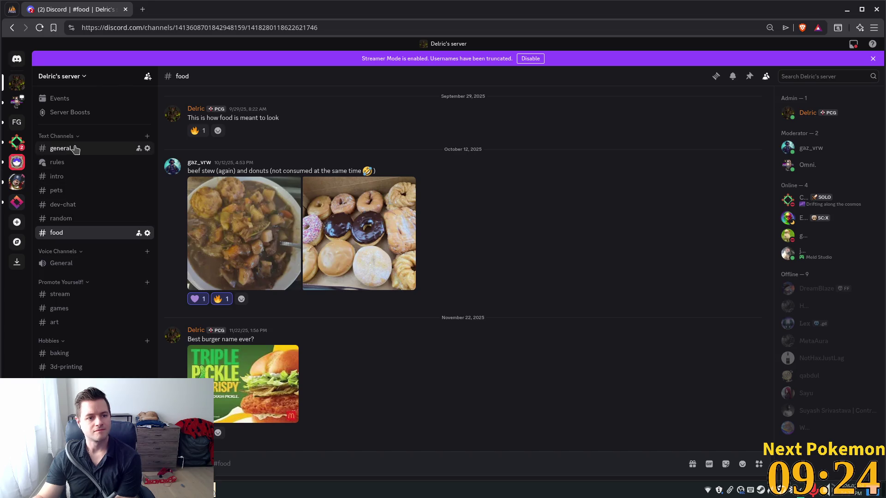
pyautogui.hotkey('alt', 'Left')
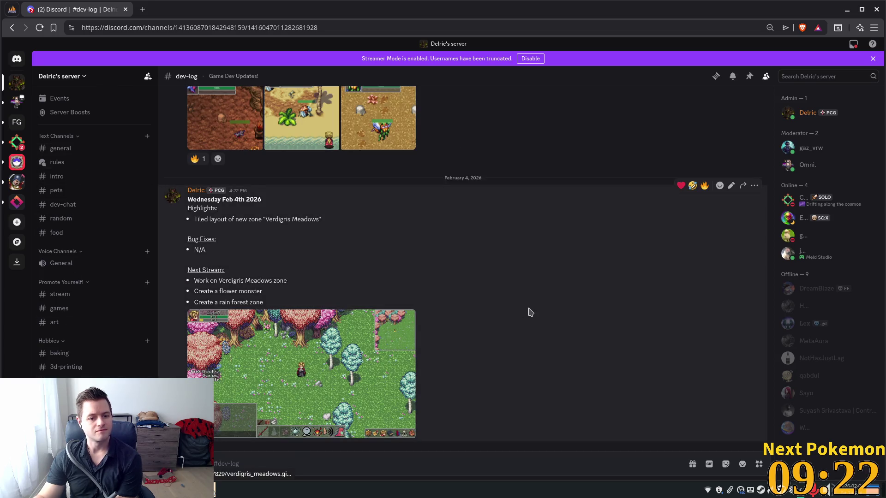